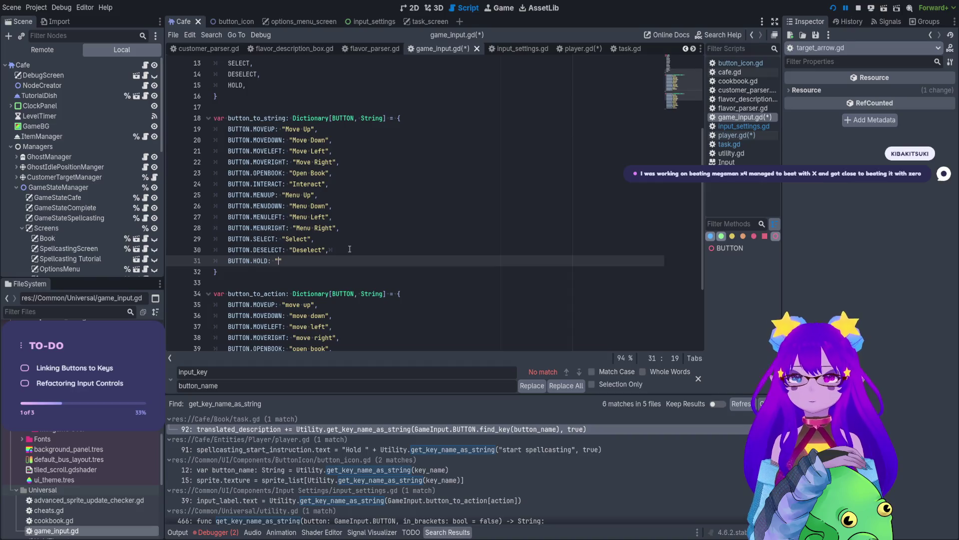
Complete BUTTON.HOLD: "Hold" on line 31 and append BUTTON.HOLD: "hold" to button_to_action.
type("Hold")
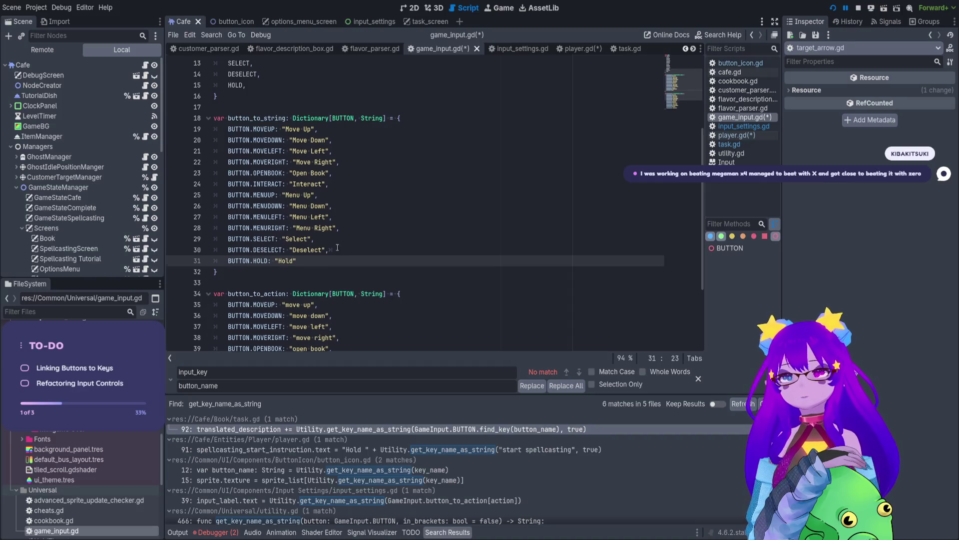
scroll(339, 248, "down", 3)
left_click(339, 326)
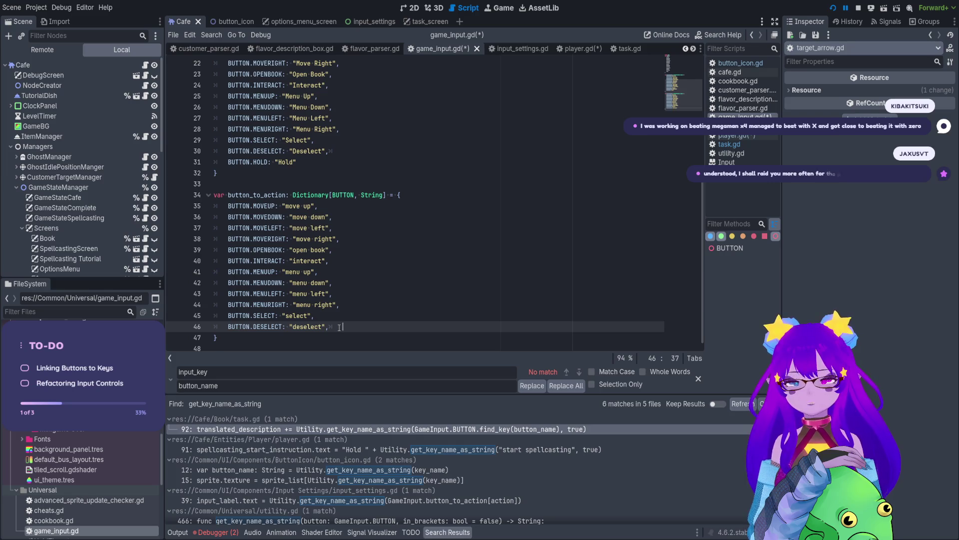
key("Return")
type("BUTTON.HOL")
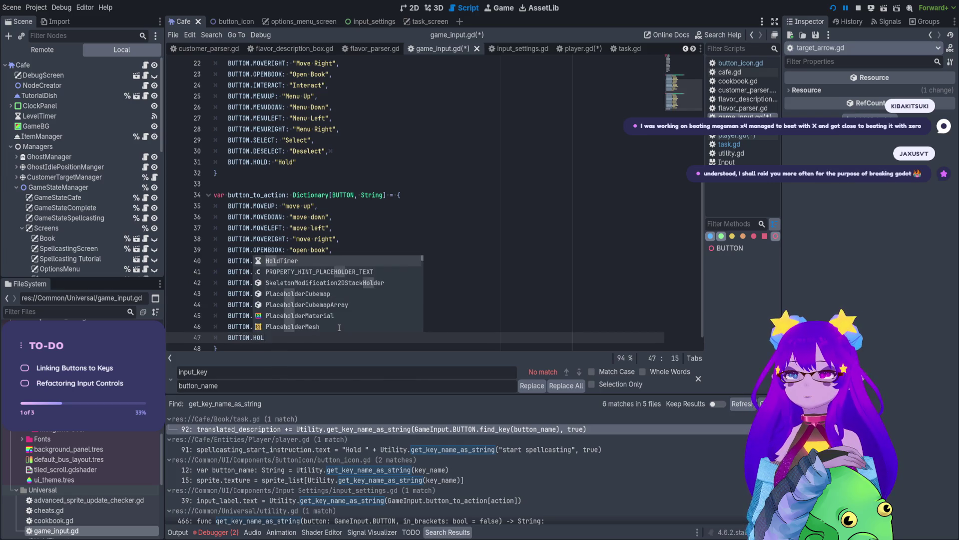
type("D: \"hold\",")
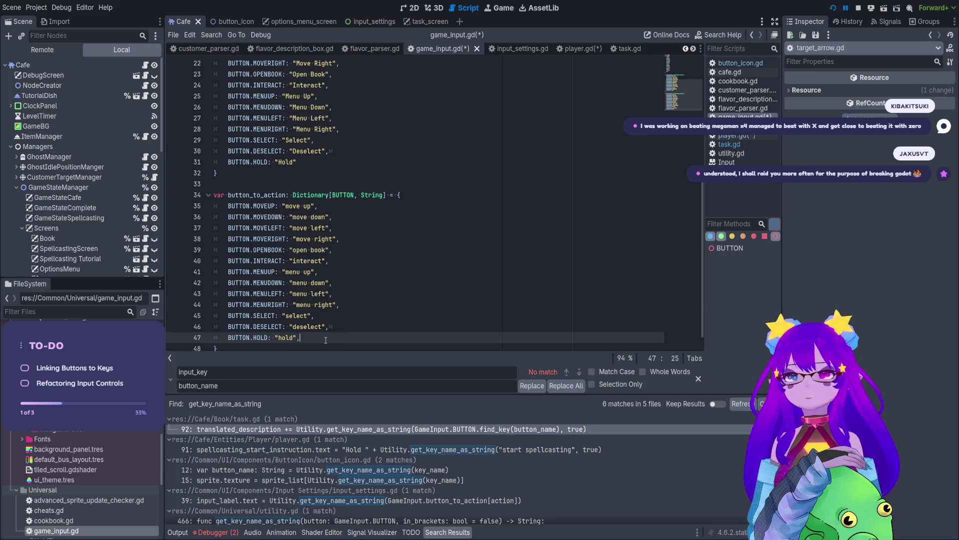
Save game_input.gd and open task.gd's get_key_name_as_string usage at line 92.
key("ctrl+s")
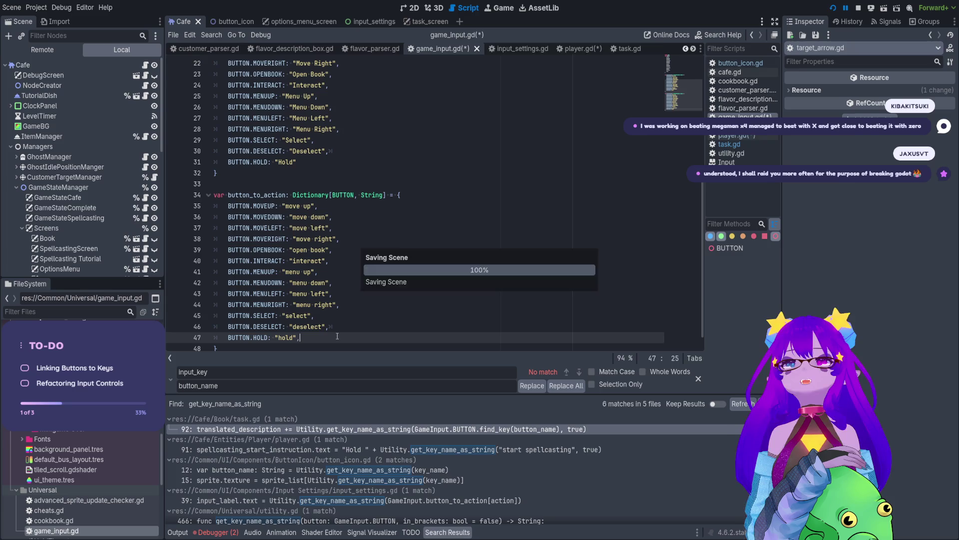
left_click(384, 431)
scroll(503, 244, "down", 3)
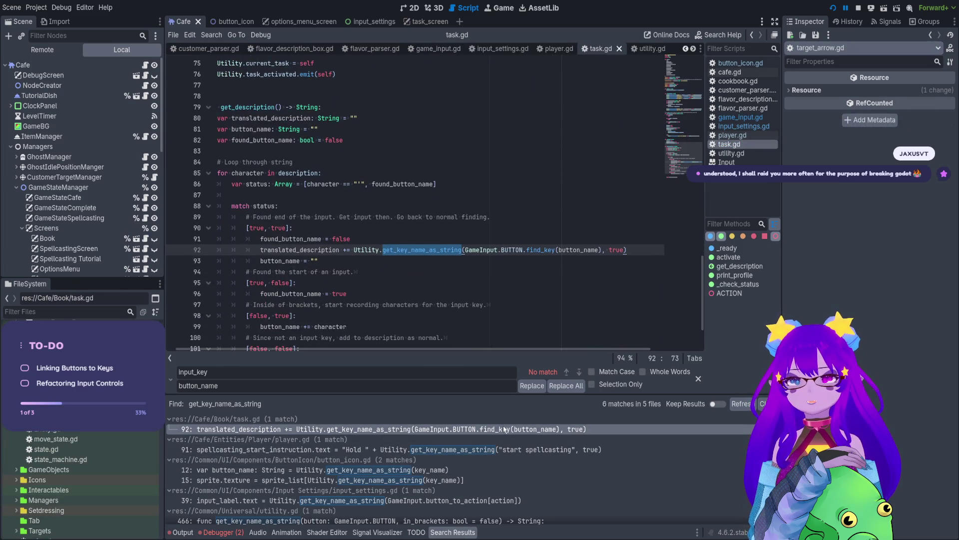
Replace START with HOLD in the GameInput.BUTTON argument on player.gd line 91.
left_click(474, 452)
scroll(519, 243, "up", 1)
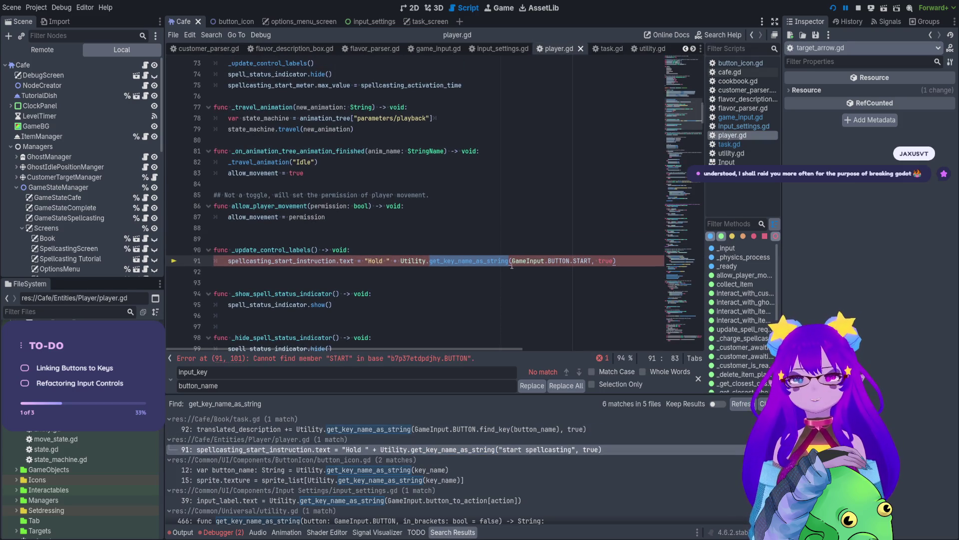
left_click(512, 264)
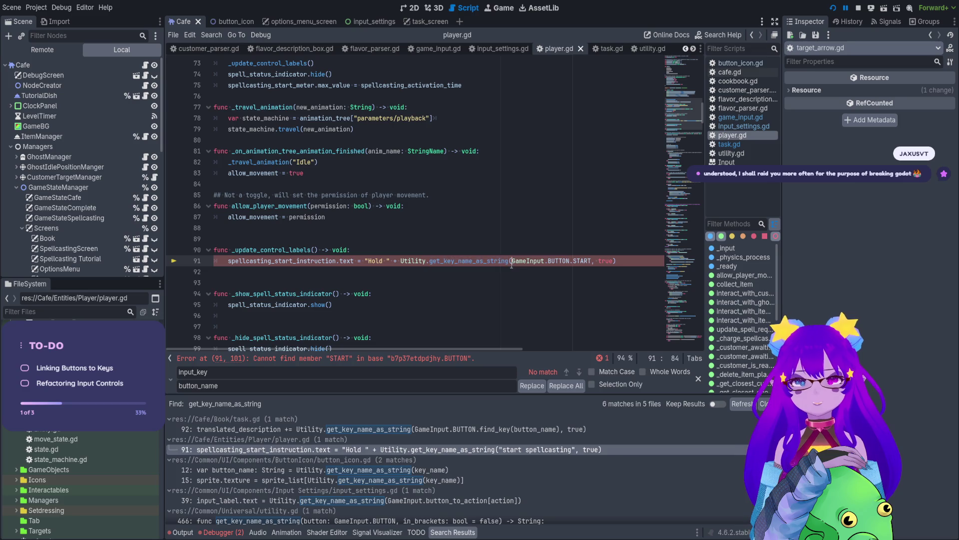
double_click(584, 260)
type("HOLD")
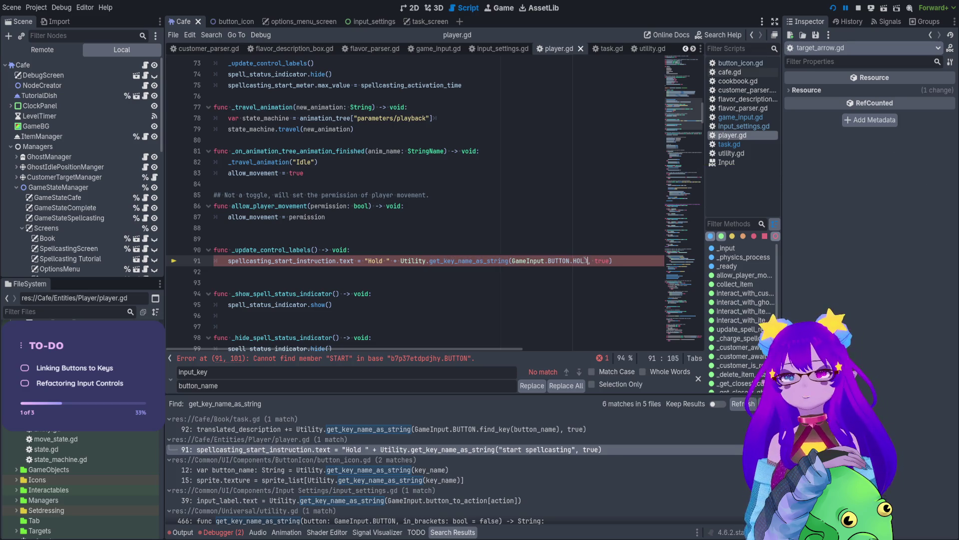
left_click(577, 220)
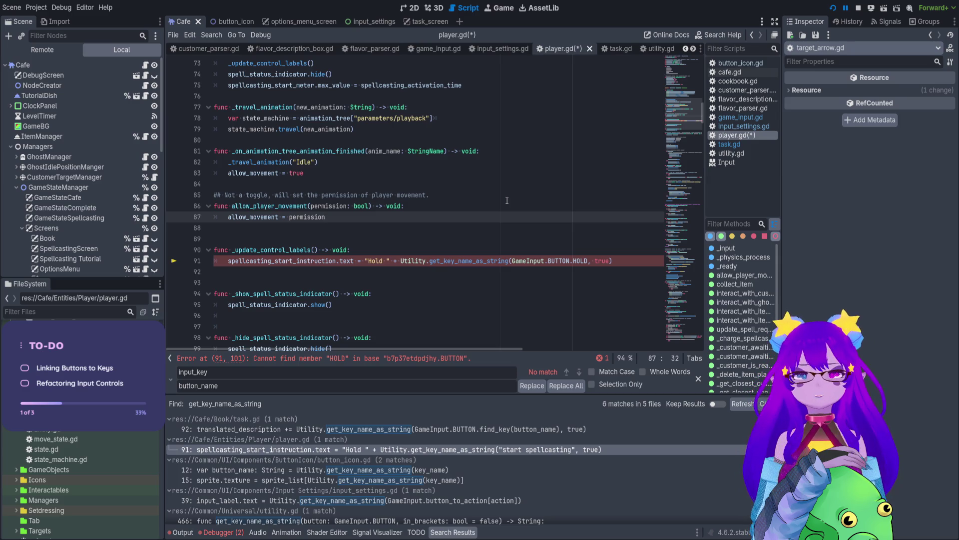
Inspect the get_key_name_as_string(GameInput.BUTTON.HOLD) call on line 91, then return to game_input.gd.
left_click(597, 258)
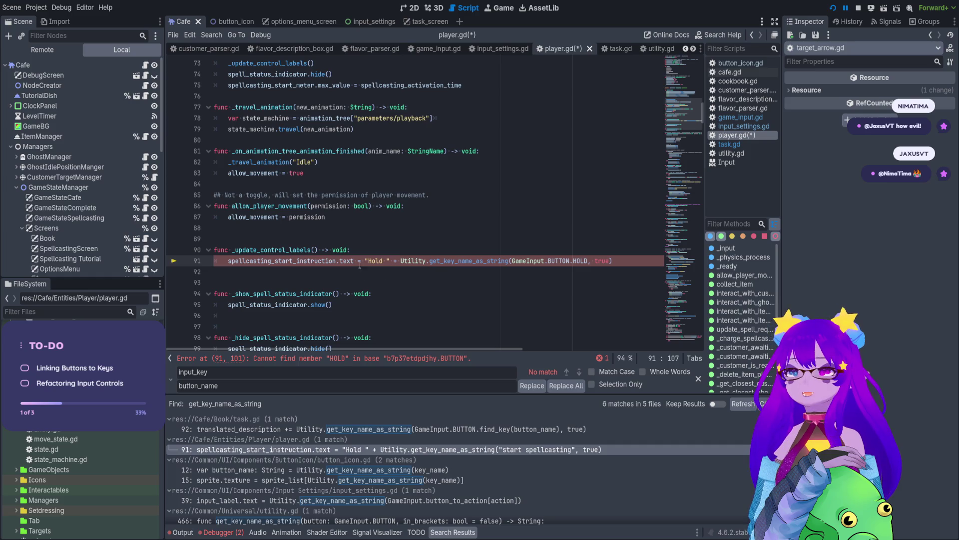
left_click(416, 261)
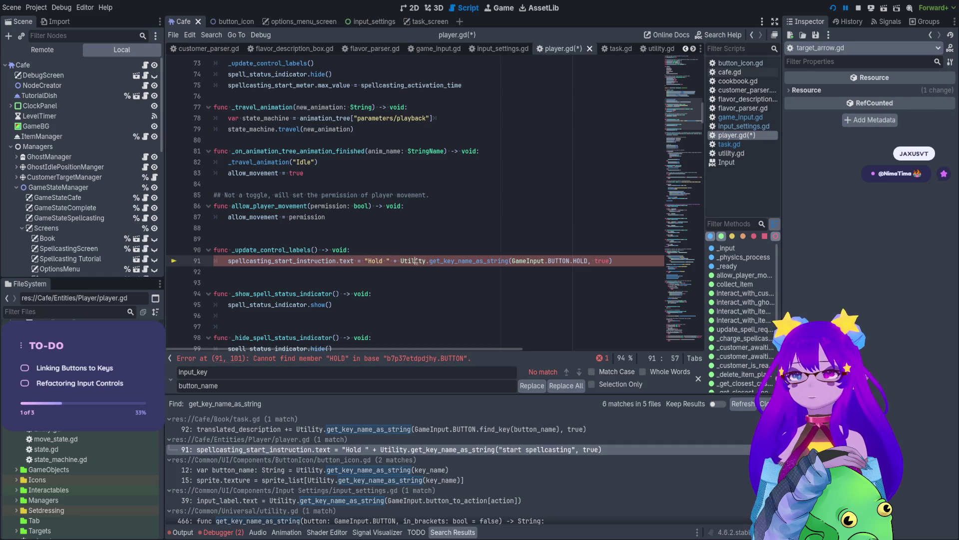
double_click(477, 261)
double_click(528, 260)
double_click(560, 260)
double_click(580, 261)
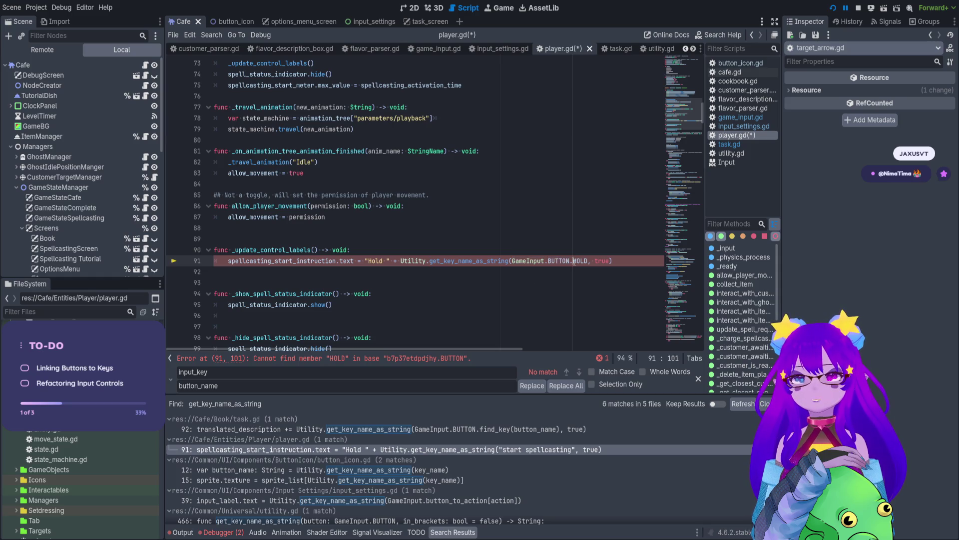
left_click(439, 49)
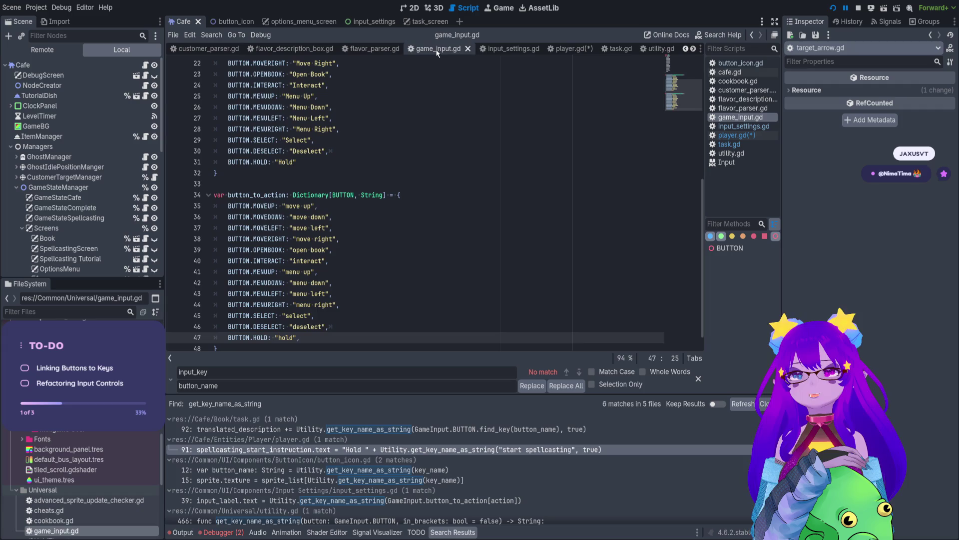
Save the open scripts and check the BUTTON enum definition.
key("ctrl+s")
scroll(300, 190, "up", 7)
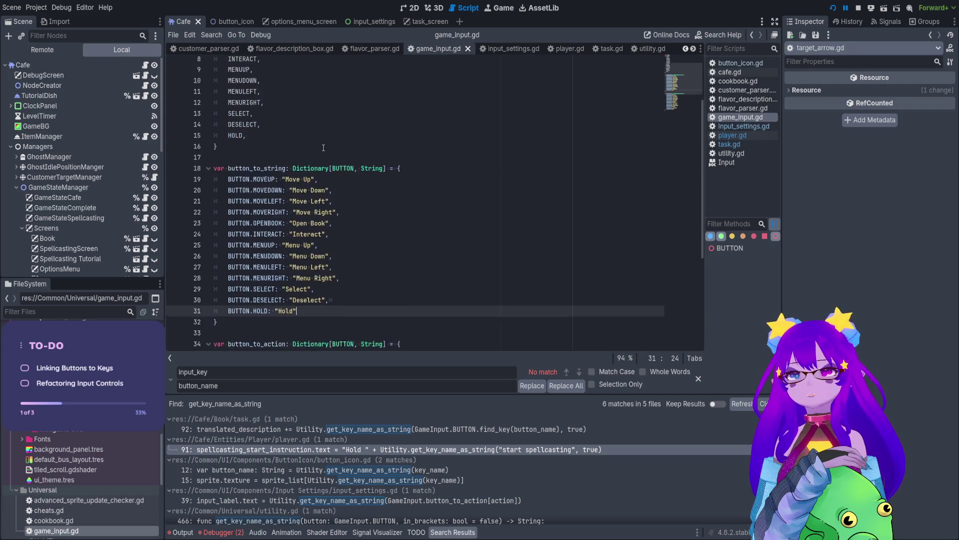
left_click(260, 207)
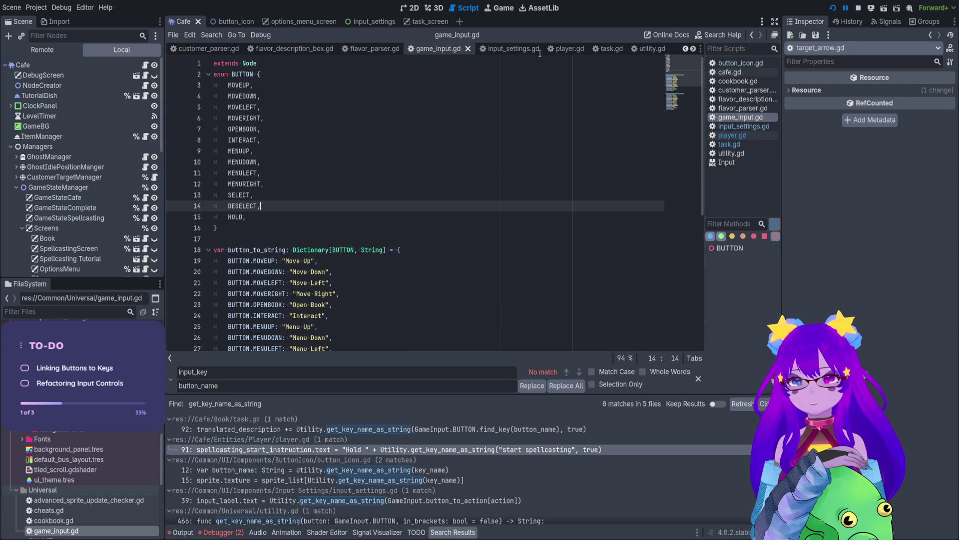
Retype HOLD with autocomplete on player.gd line 91 and save player.gd.
left_click(433, 449)
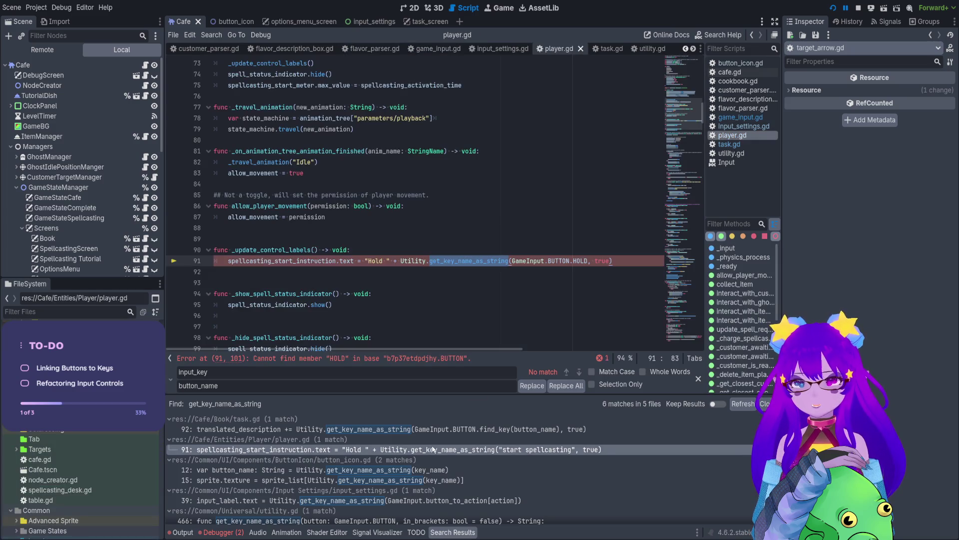
left_click(578, 243)
left_click(619, 259)
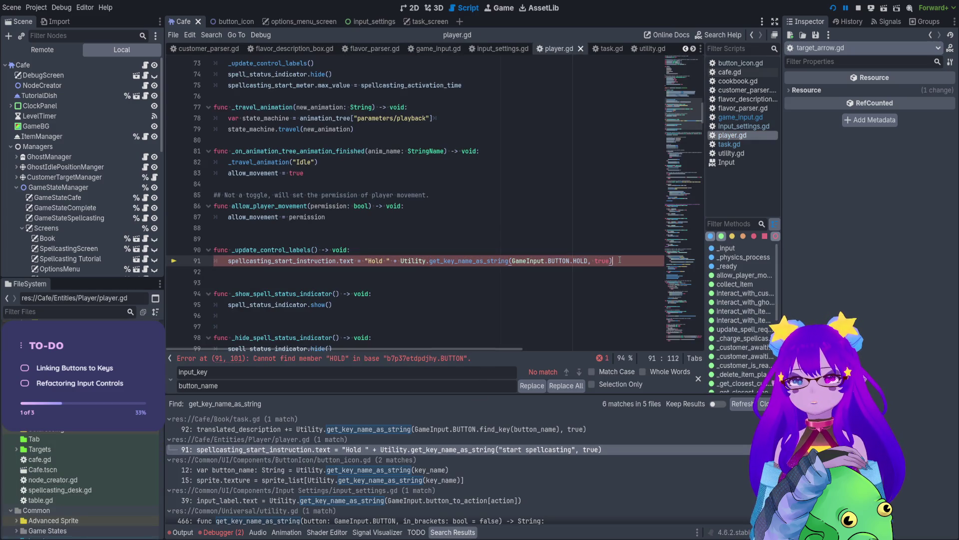
double_click(575, 260)
type("H")
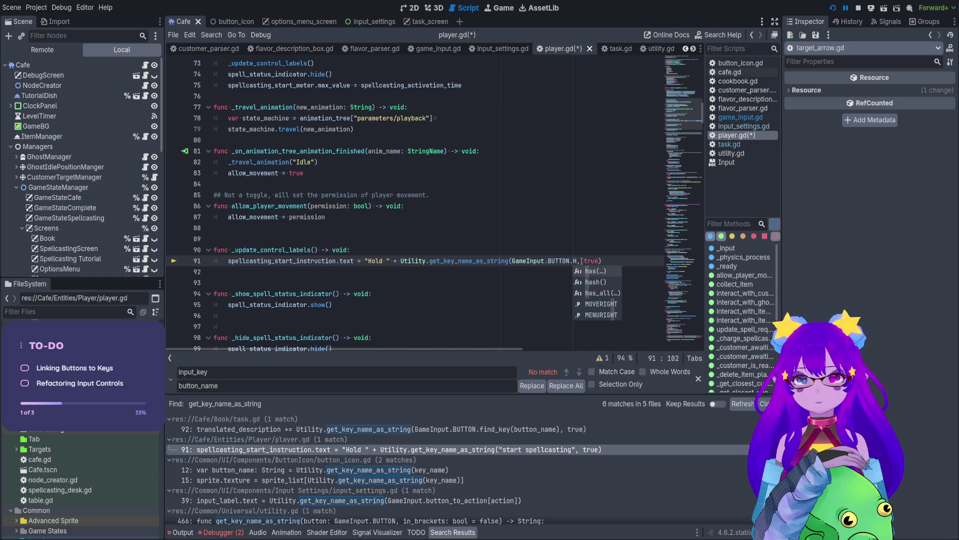
type("OLD")
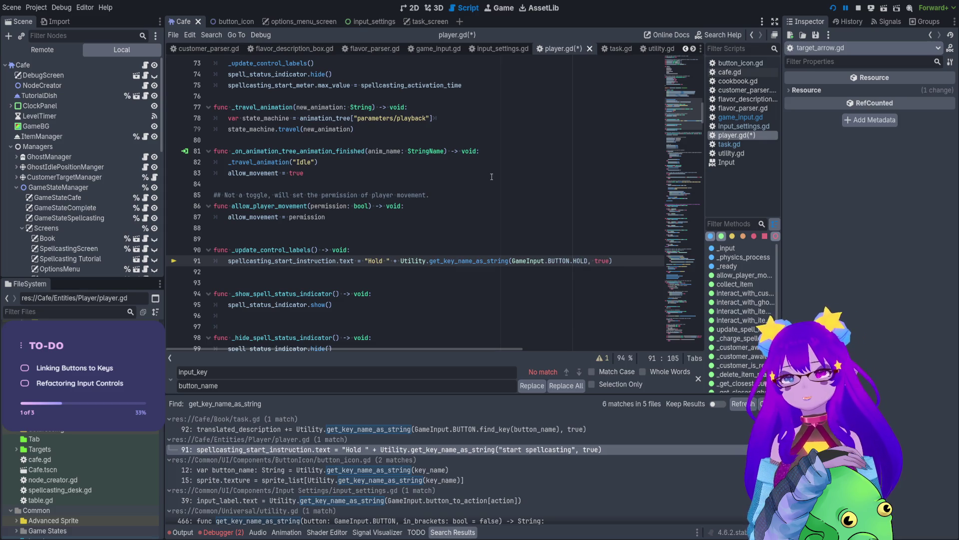
left_click(492, 176)
key("ctrl+s")
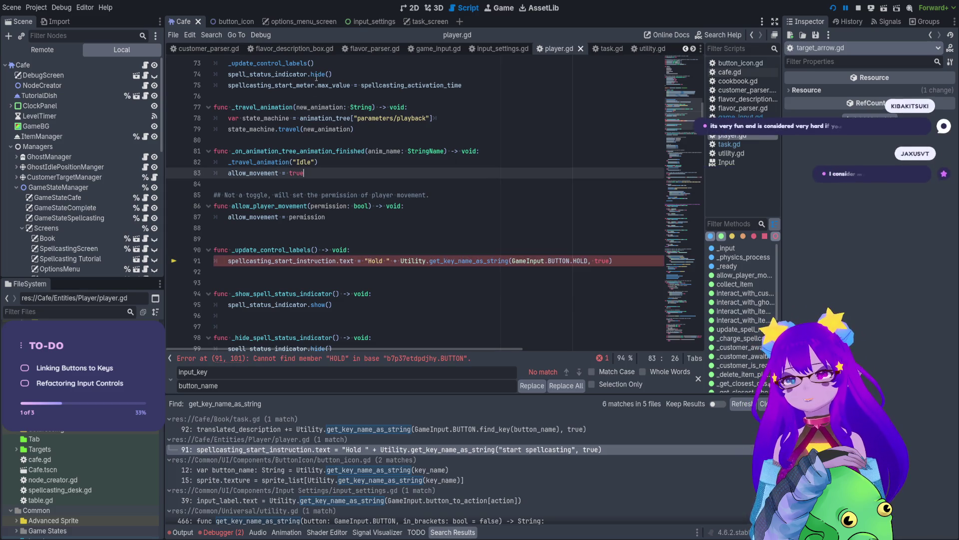
Close the game_input.gd script so task.gd is showing.
left_click(442, 49)
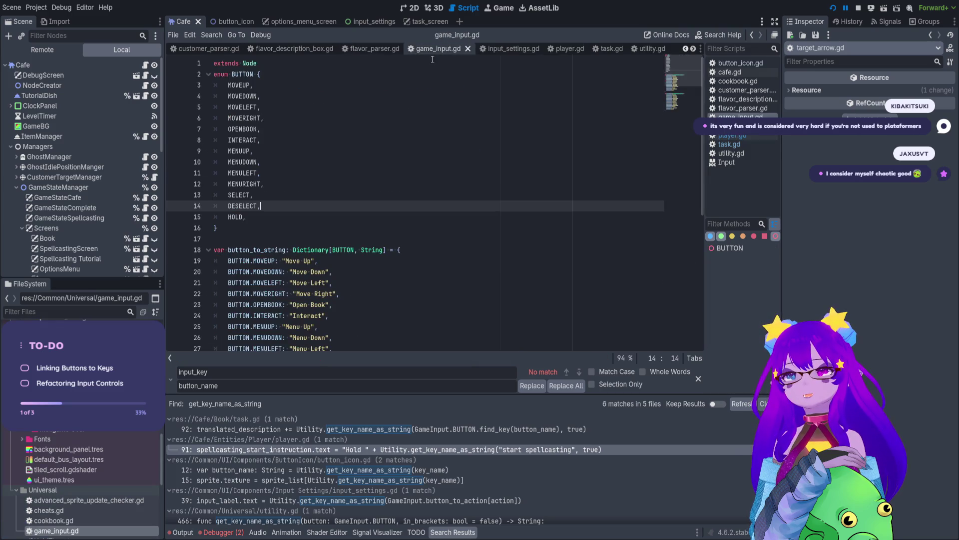
key("Up")
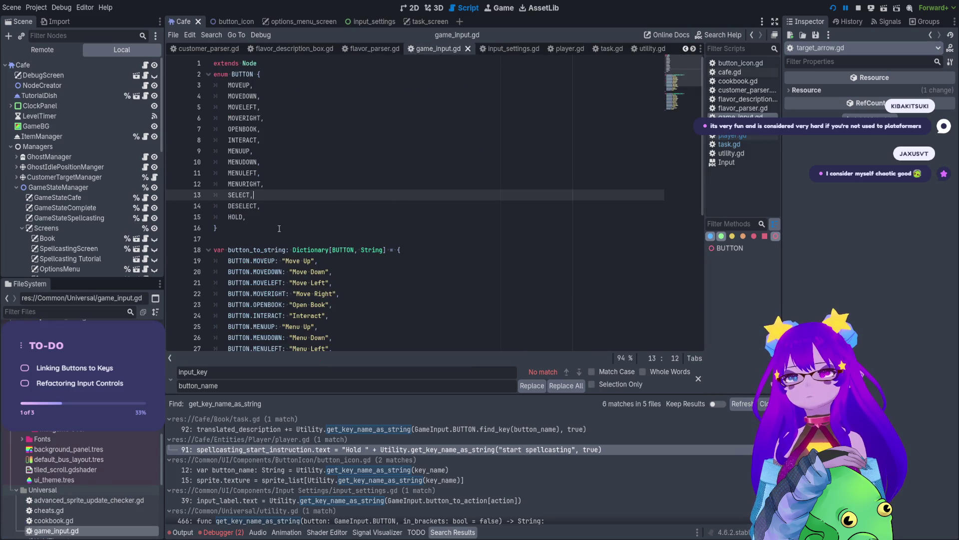
left_click(468, 49)
Inspect the GameInput.BUTTON.find_key(button_name) argument on task.gd line 92.
left_click(520, 250)
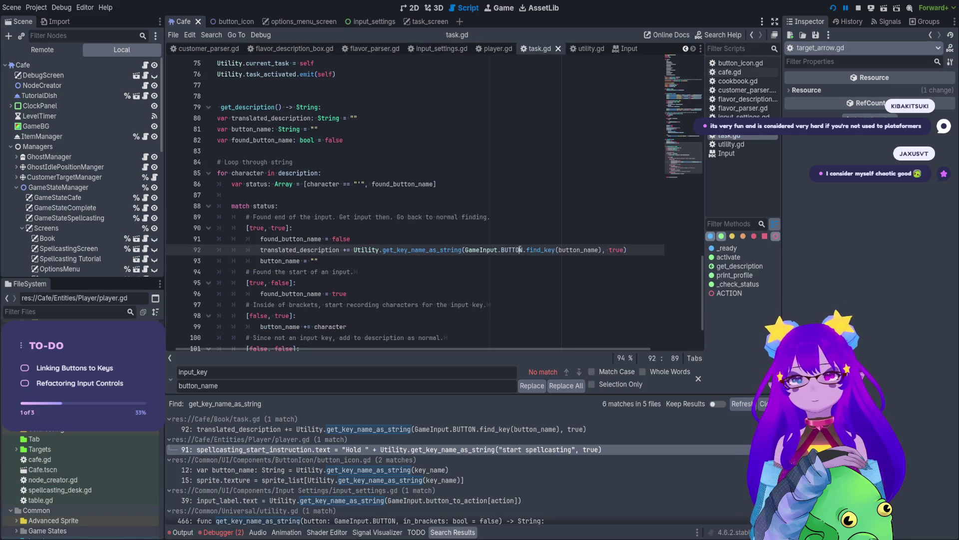
left_click(481, 250)
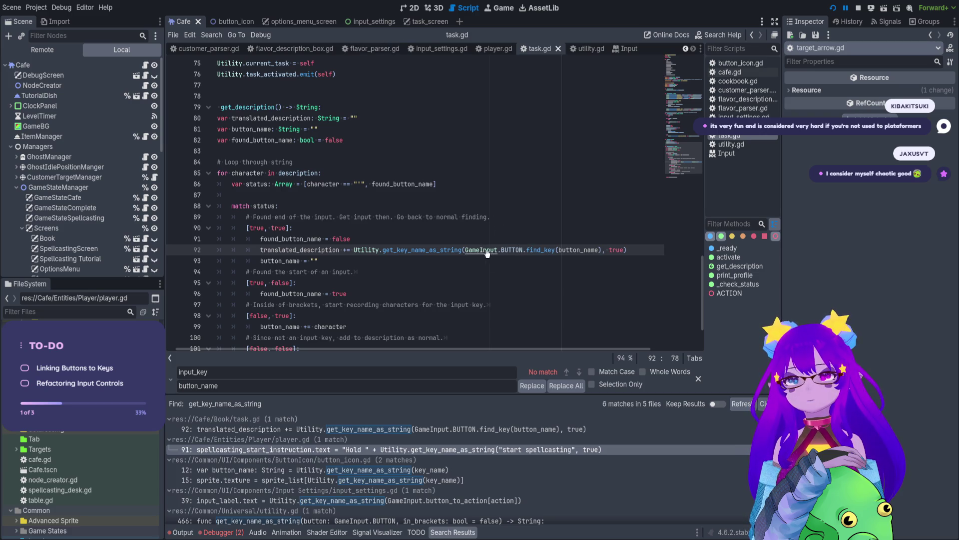
left_click(478, 250)
scroll(467, 223, "up", 8)
scroll(467, 221, "down", 8)
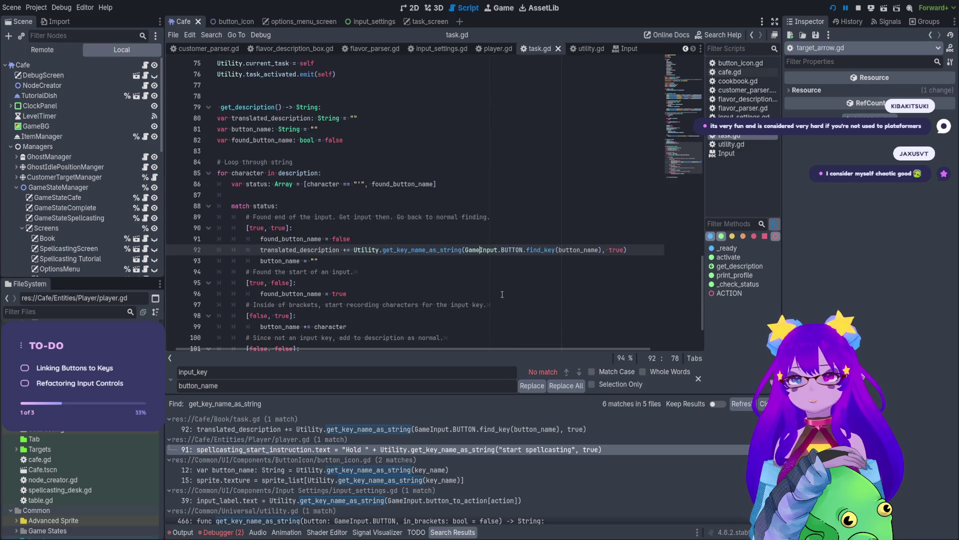
double_click(482, 250)
left_click(488, 250)
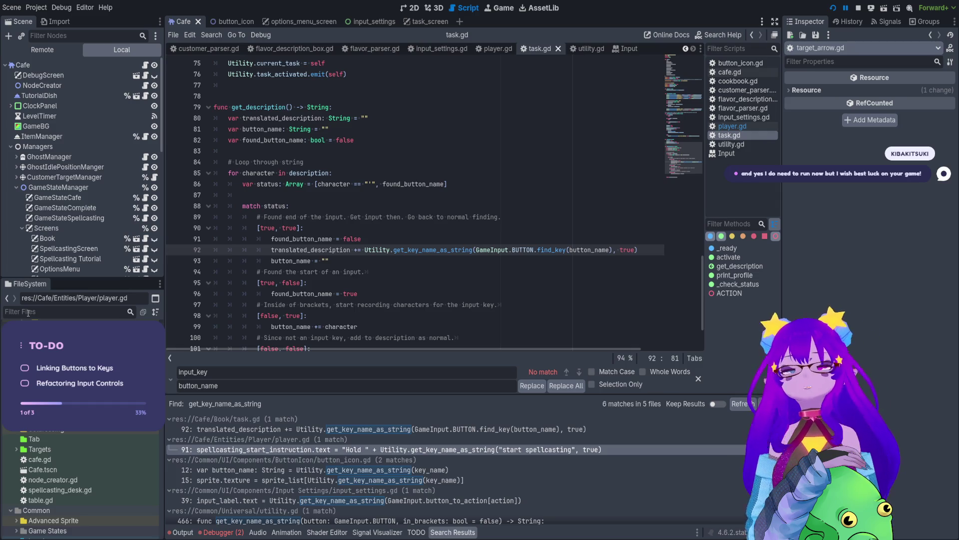
Filter the FileSystem for 'game_In', open game_input.gd and go to the MENURIGHT line.
left_click(28, 312)
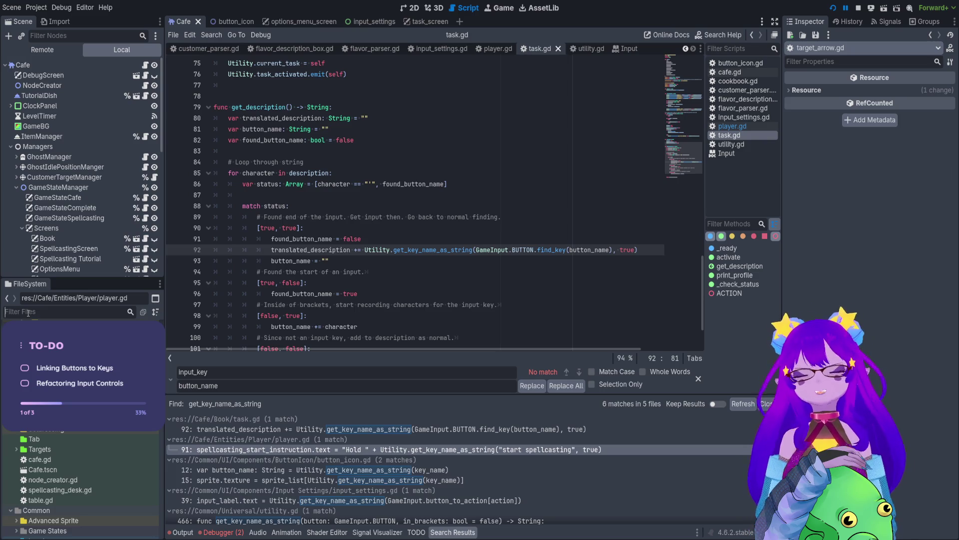
type("game")
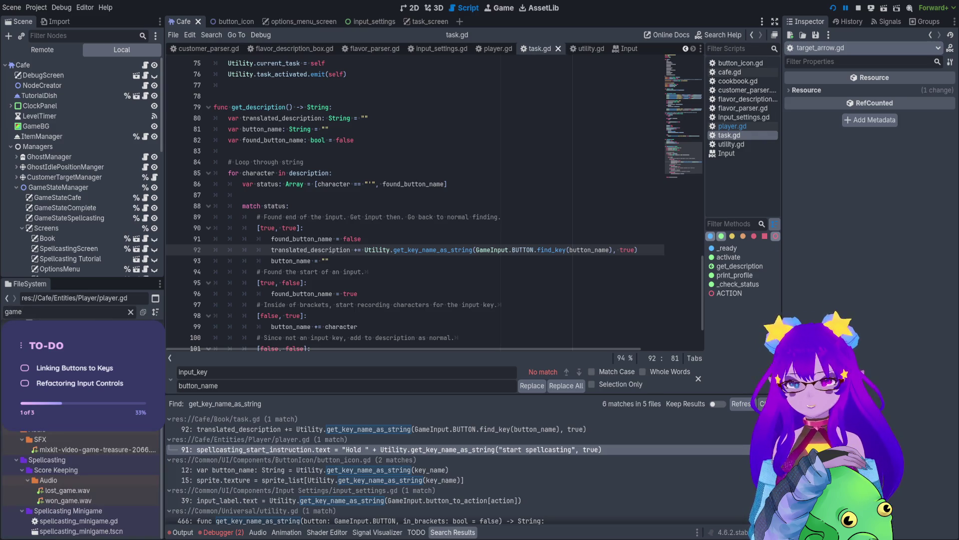
type("_In")
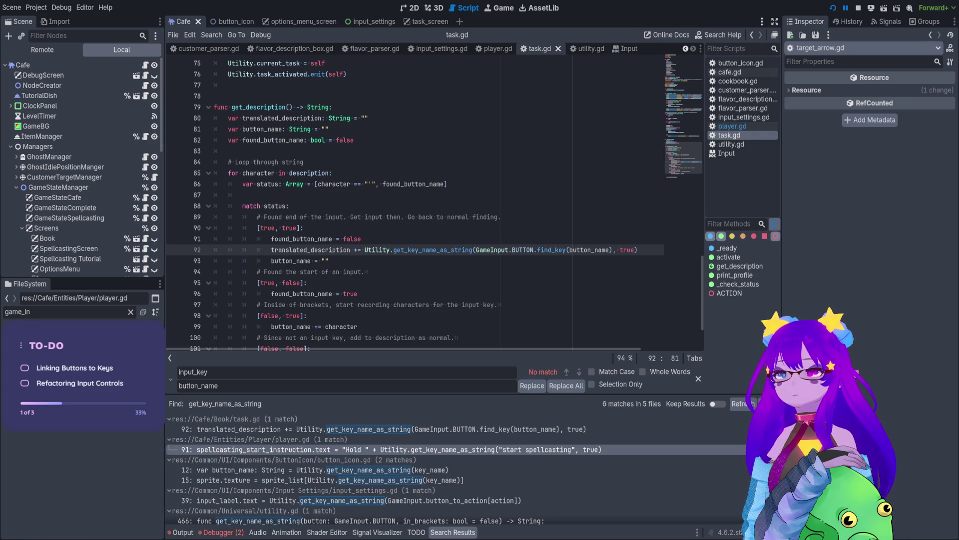
key("Return")
left_click(341, 184)
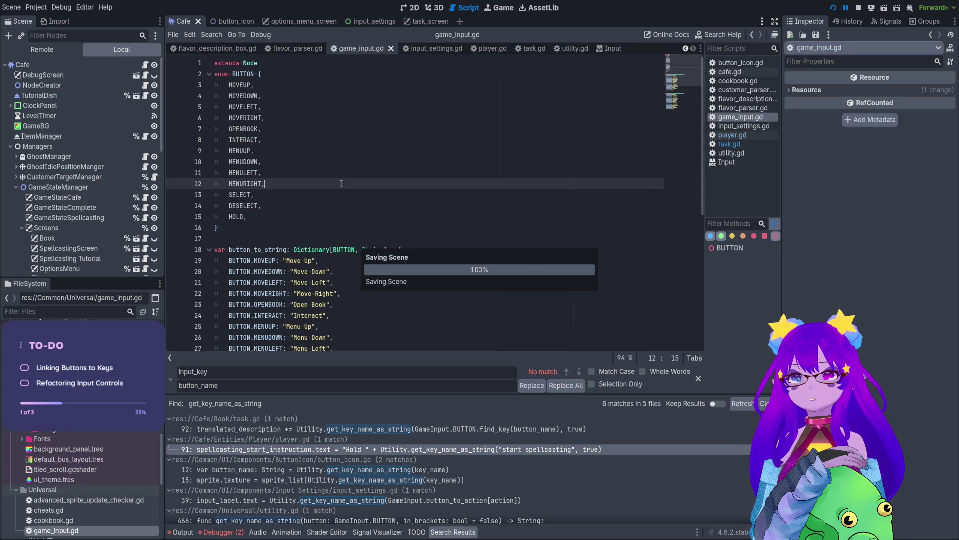
Retype the .HOLD member in the button reference on player.gd line 91.
left_click(474, 449)
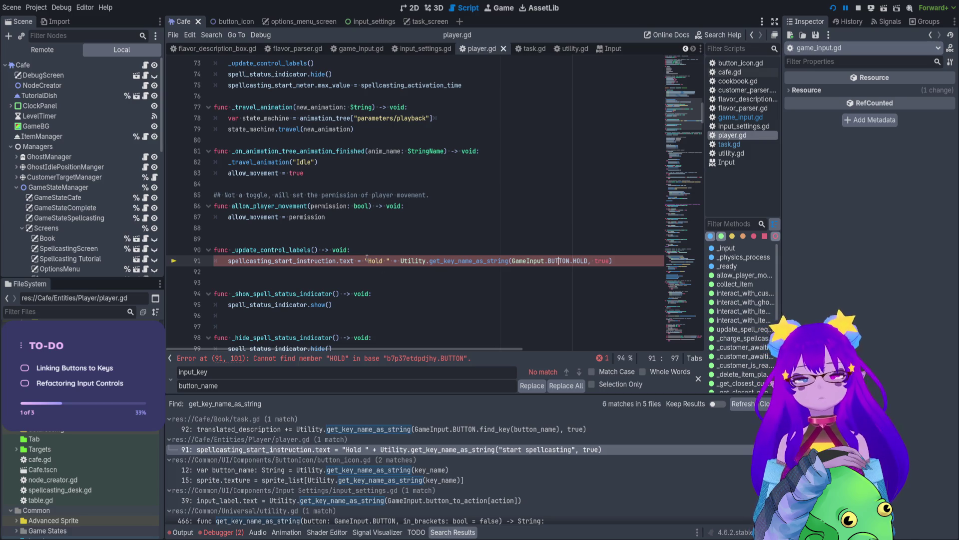
double_click(579, 261)
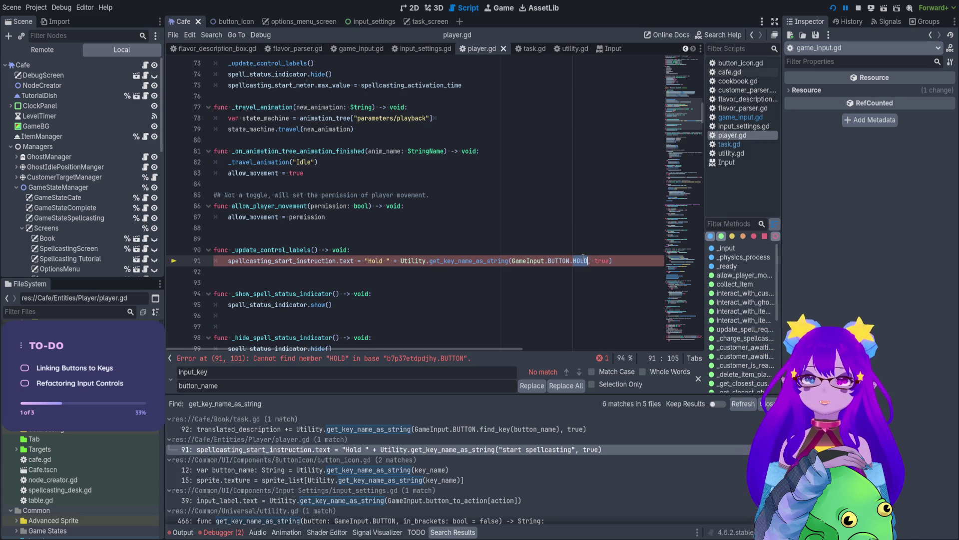
key("BackSpace")
key("BackSpace")
type(".")
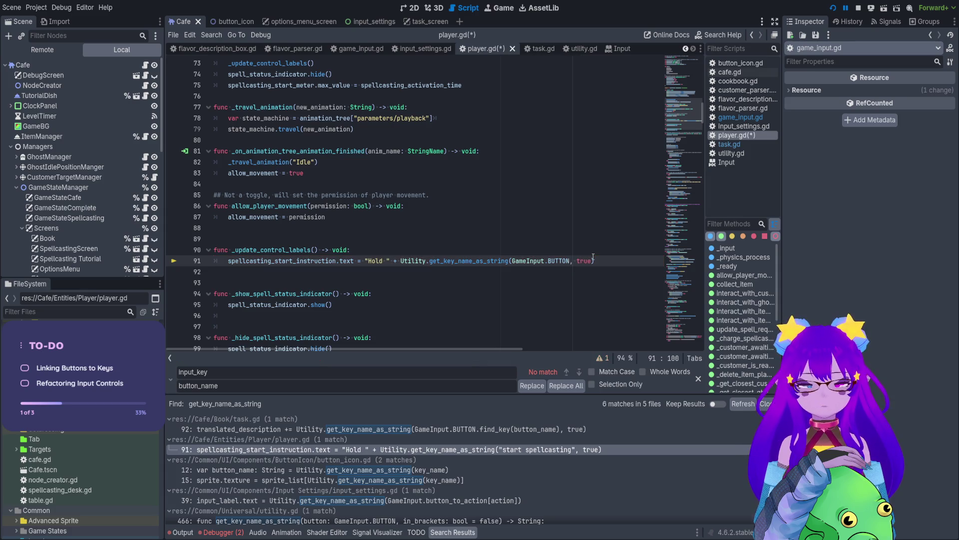
type("H")
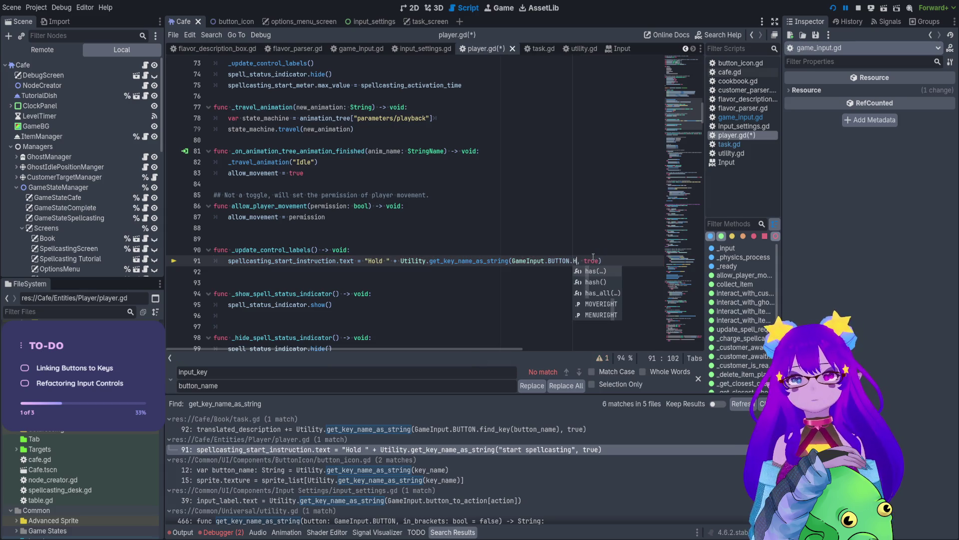
type("OLD")
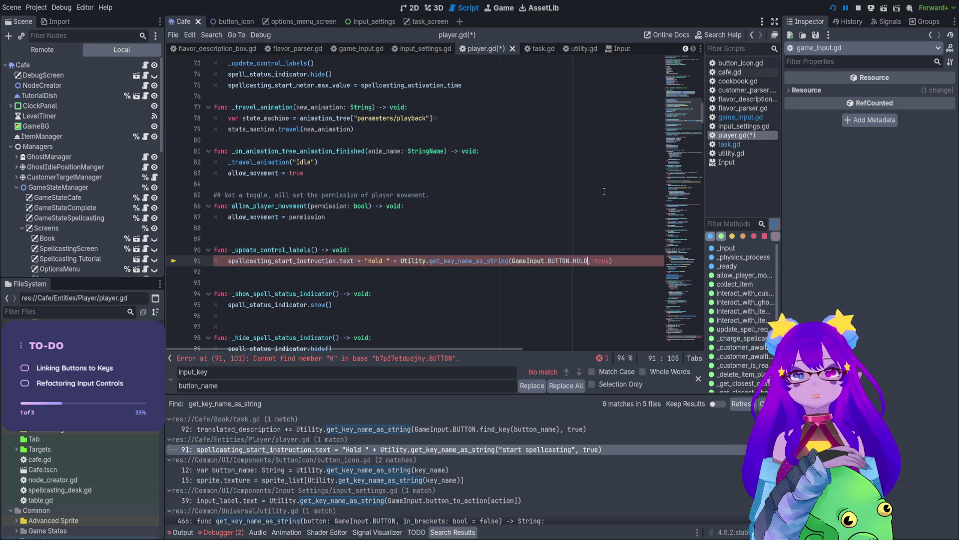
left_click(595, 189)
Save player.gd, stop the running game with F8 and relaunch it with F5.
key("ctrl+s")
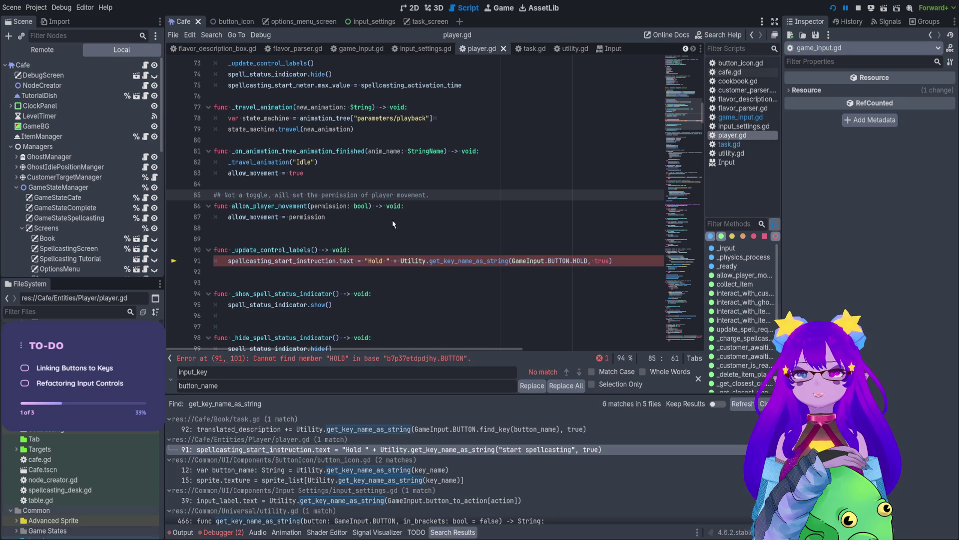
key("F8")
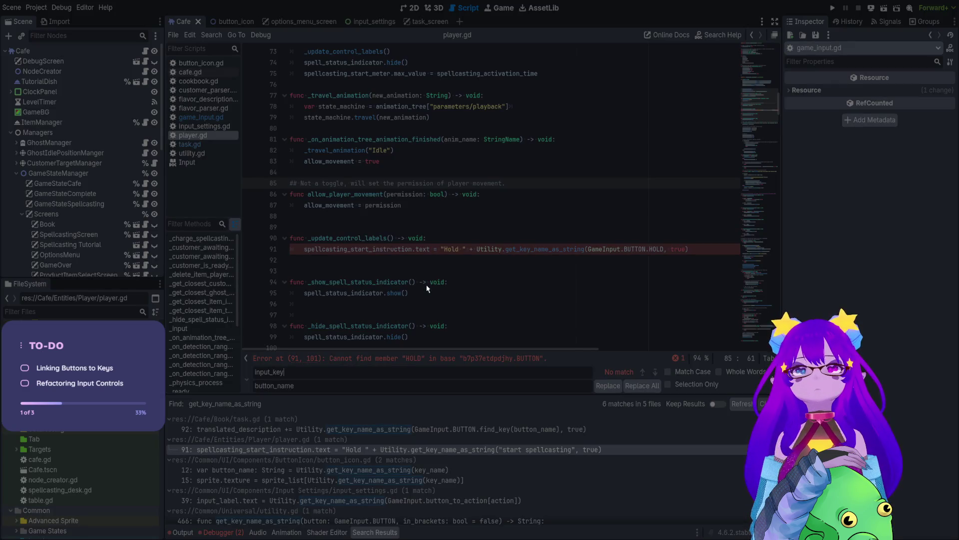
key("F5")
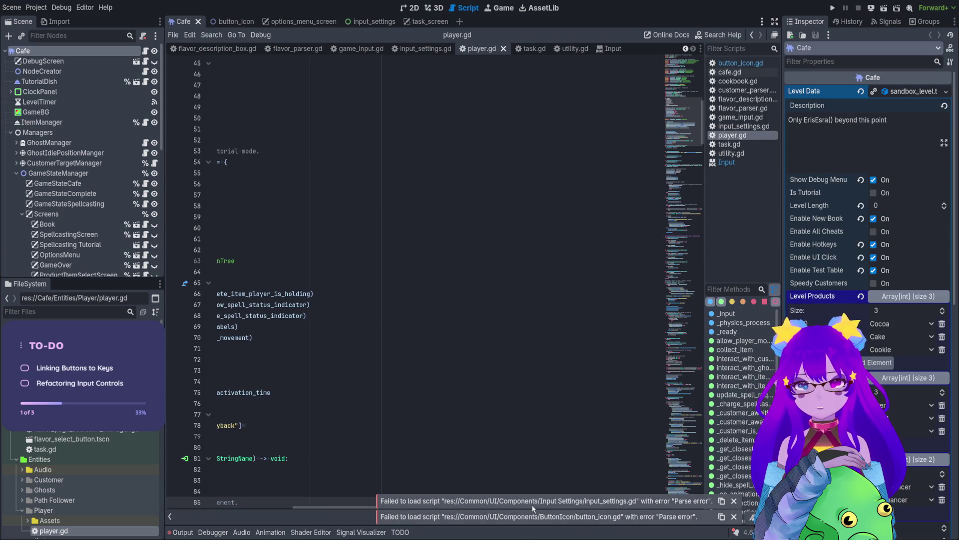
Show the Output log and open input_settings.gd at the line 39 parse error.
left_click(183, 533)
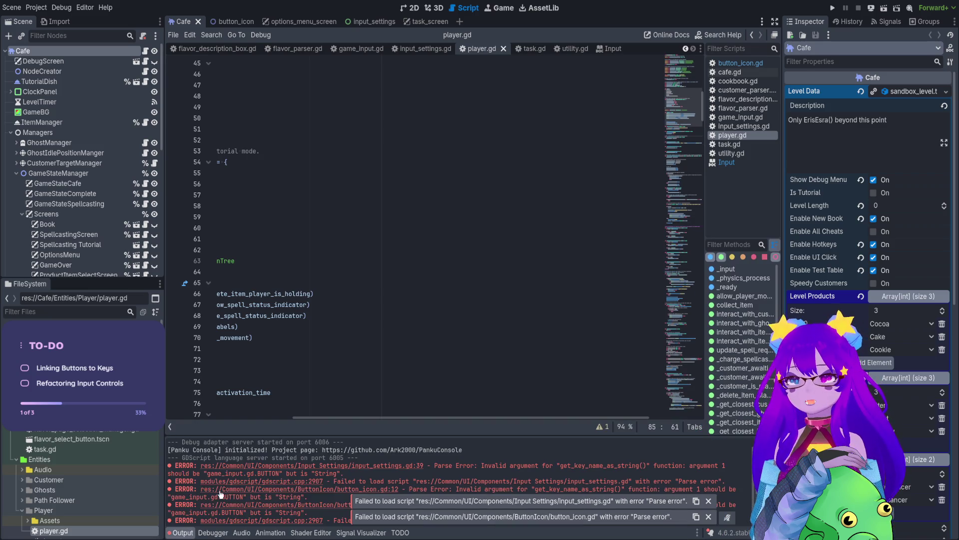
left_click(350, 468)
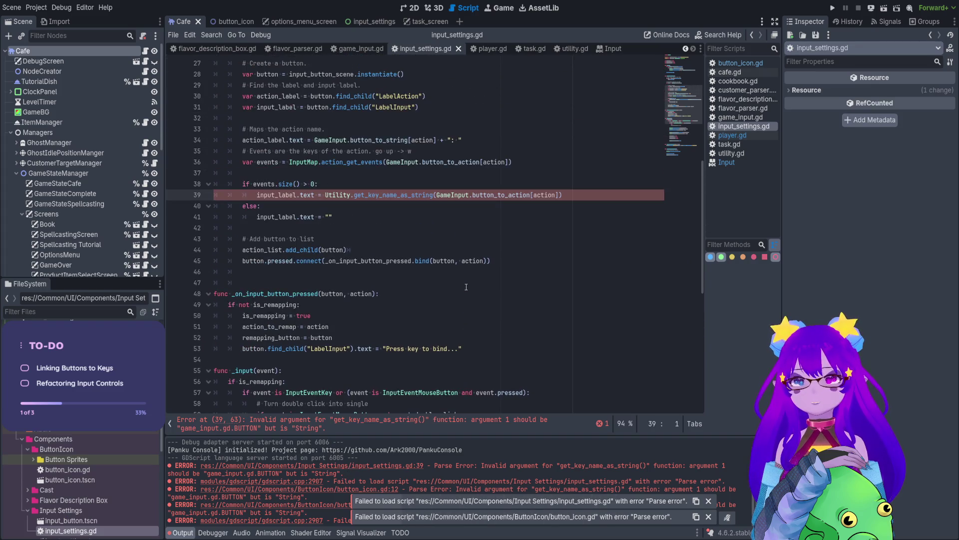
scroll(460, 289, "up", 1)
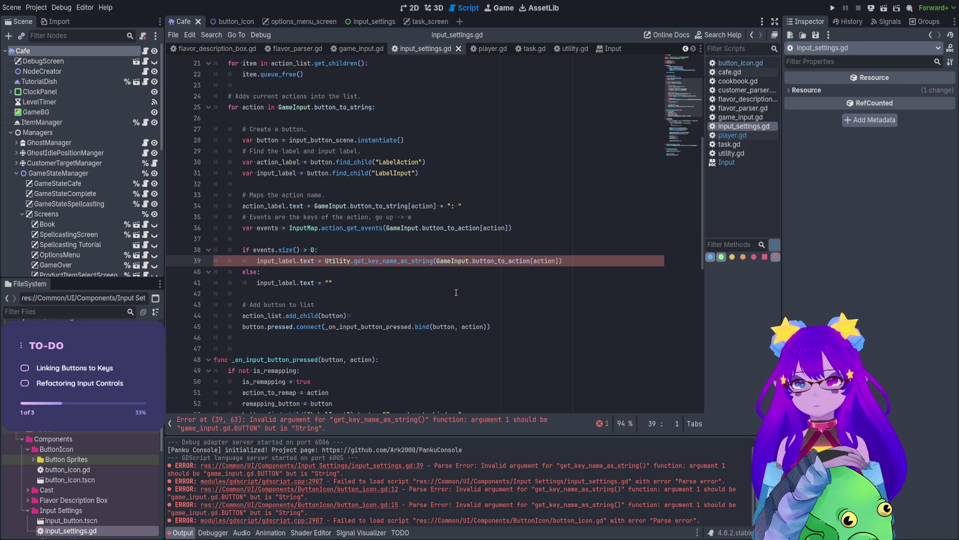
Delete 'GameInput.button_to_action[' and the stray ']' on line 39, save, then open button_icon.gd's line 12 error.
left_click(498, 260)
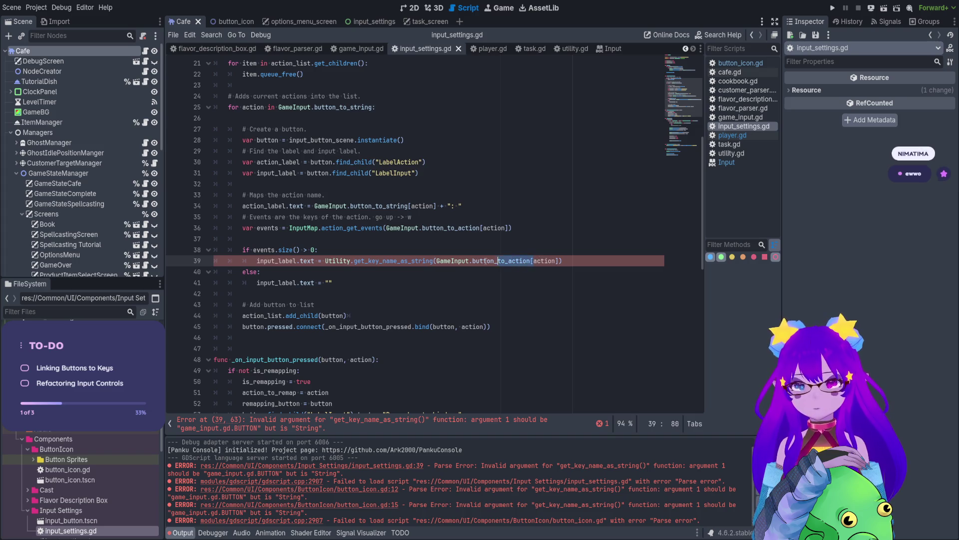
left_click_drag(436, 260, 534, 260)
key("BackSpace")
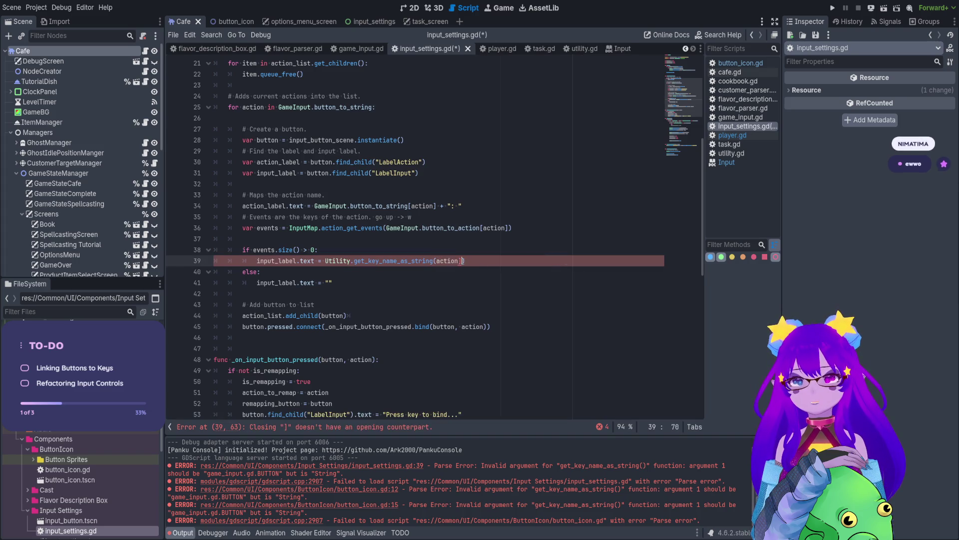
left_click(464, 260)
key("BackSpace")
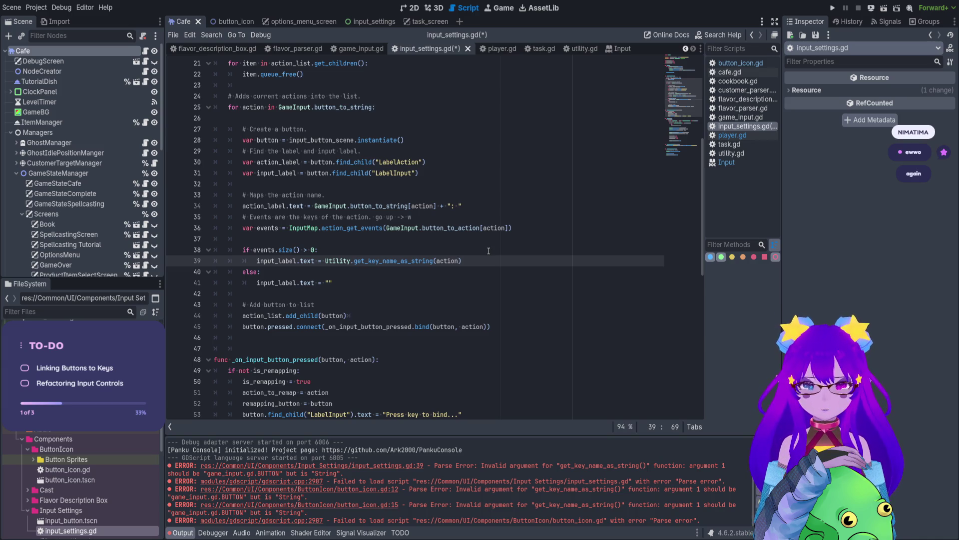
key("ctrl+s")
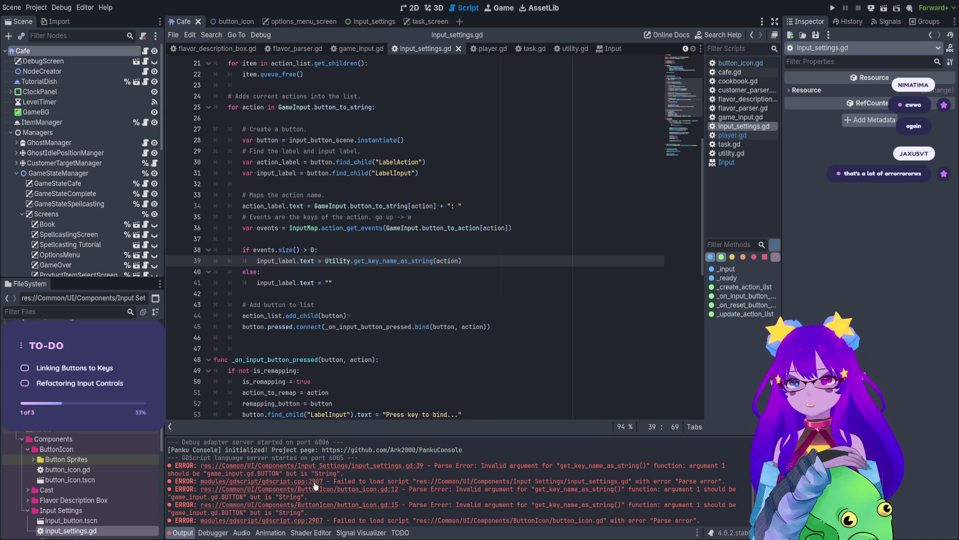
left_click(317, 489)
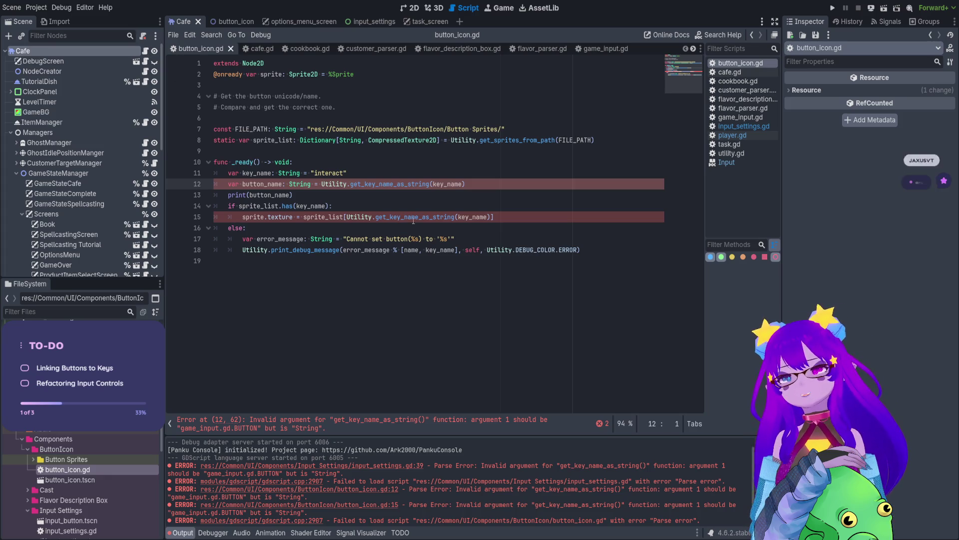
Comment out lines 11–18 of the _ready body in button_icon.gd.
double_click(449, 182)
left_click(473, 187)
left_click_drag(471, 189, 195, 185)
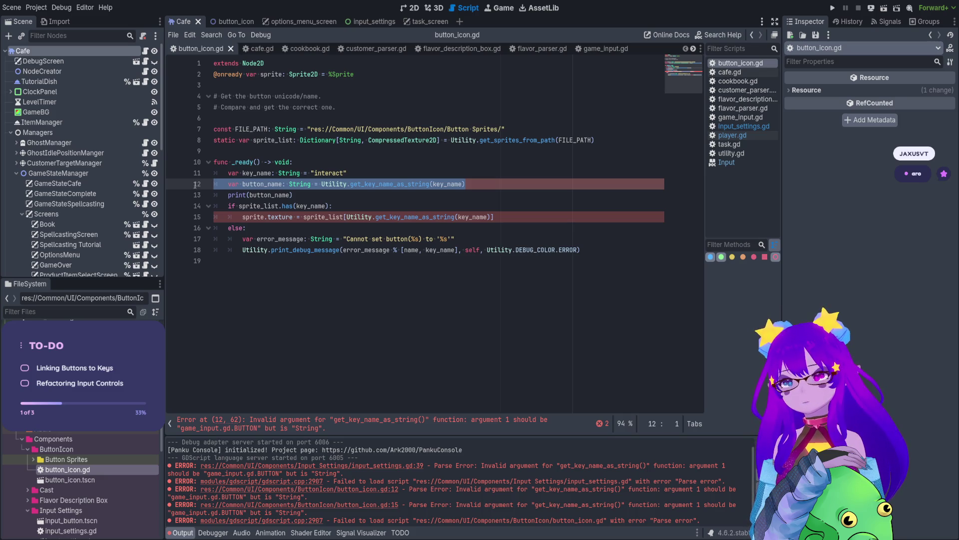
left_click_drag(589, 250, 176, 171)
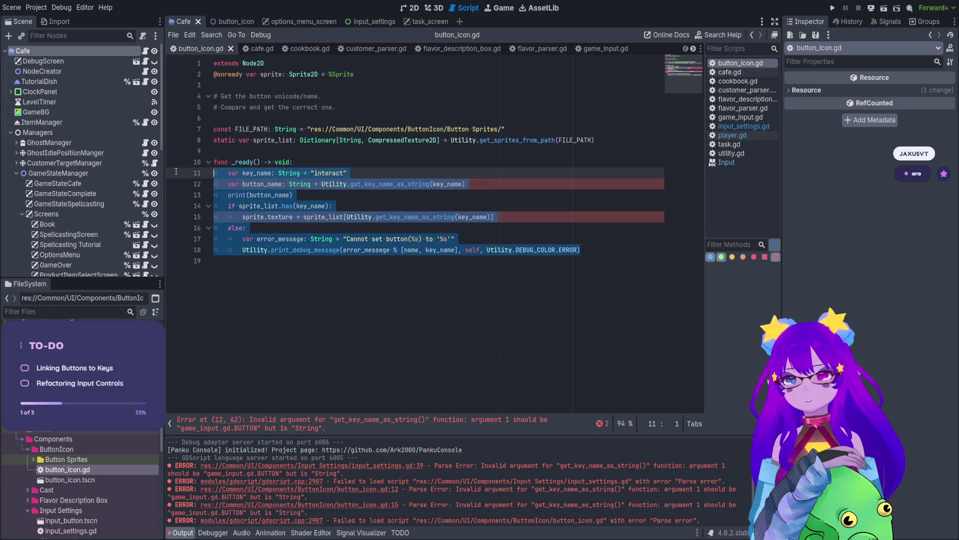
key("ctrl+k")
left_click(370, 163)
Add an indented 'pass' line under func _ready() and save button_icon.gd.
key("Return")
type("pass")
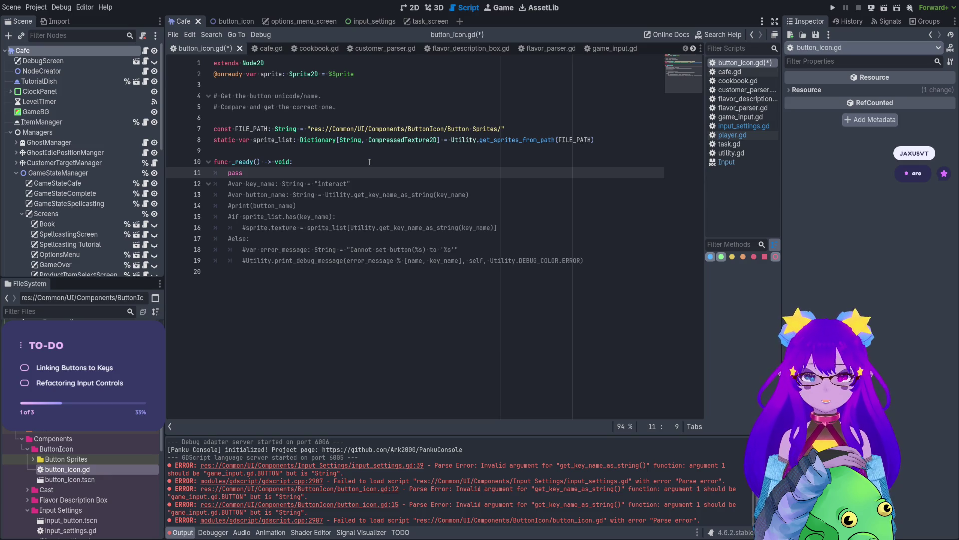
key("ctrl+s")
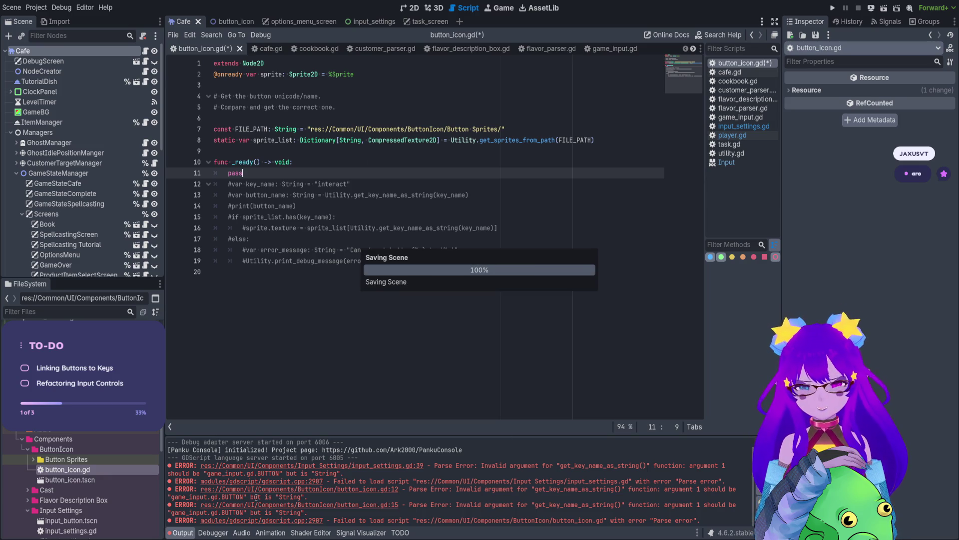
key("Down")
key("Down")
key("Down")
key("Home")
key("Home")
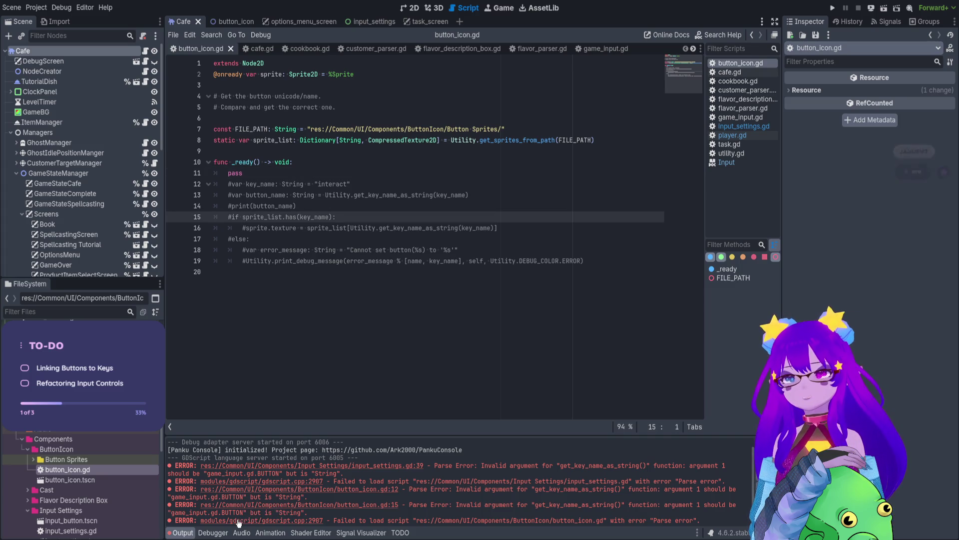
left_click(436, 98)
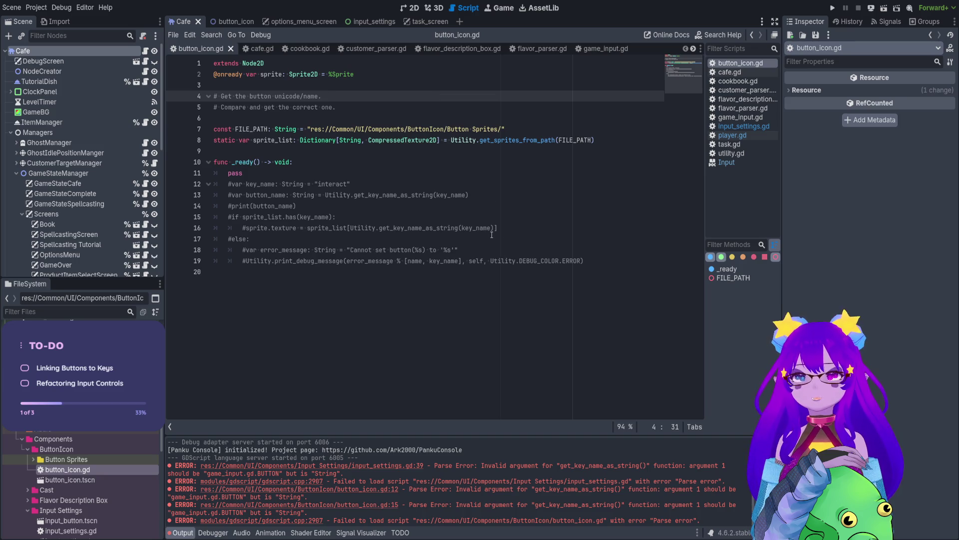
Find in Files for get_key_name_as_string and check the task.gd line 92 and player.gd line 91 matches.
key("ctrl+shift+f")
key("Return")
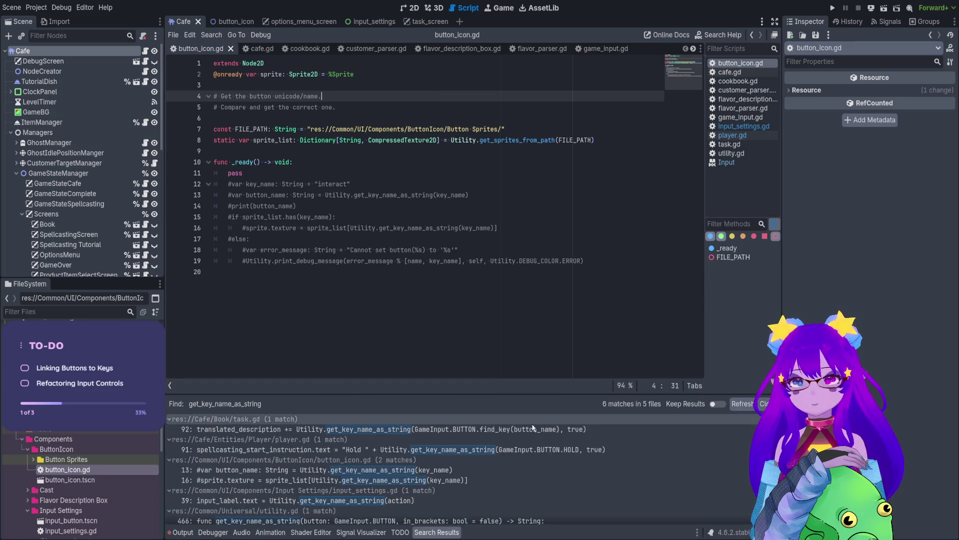
left_click(533, 429)
key("Down")
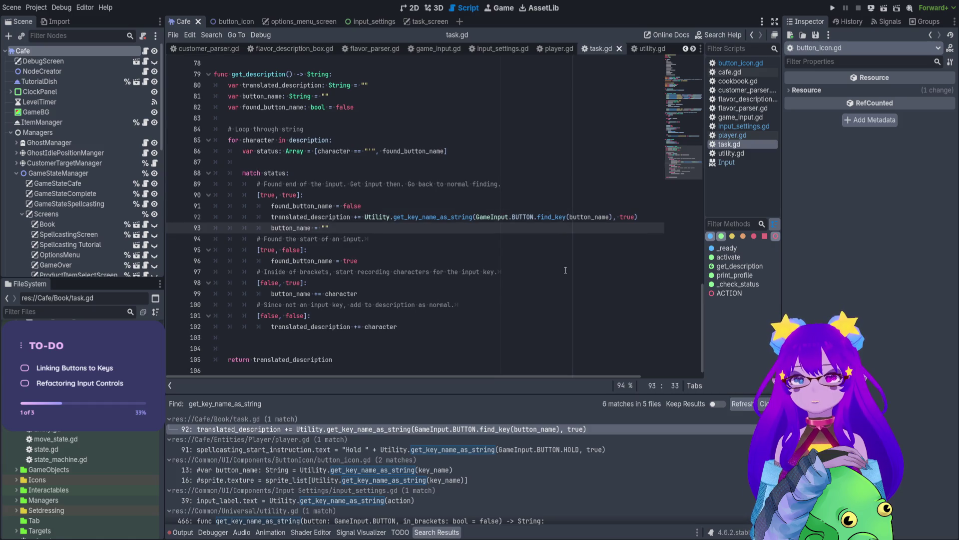
left_click(544, 451)
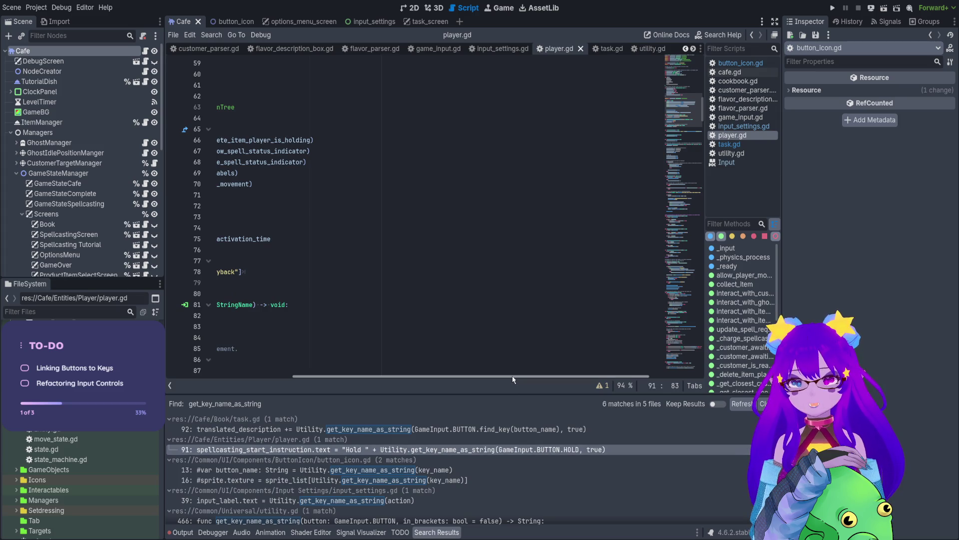
scroll(504, 338, "down", 3)
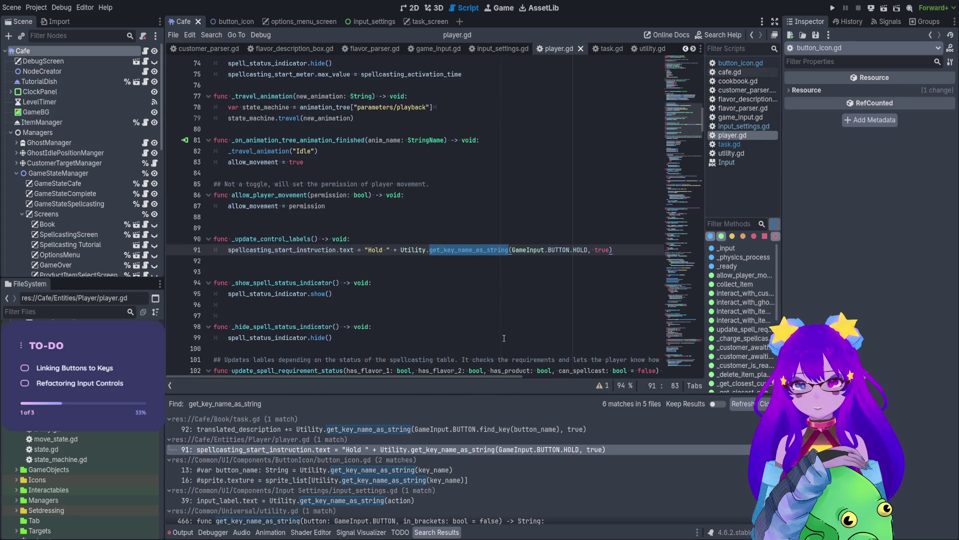
left_click(595, 249)
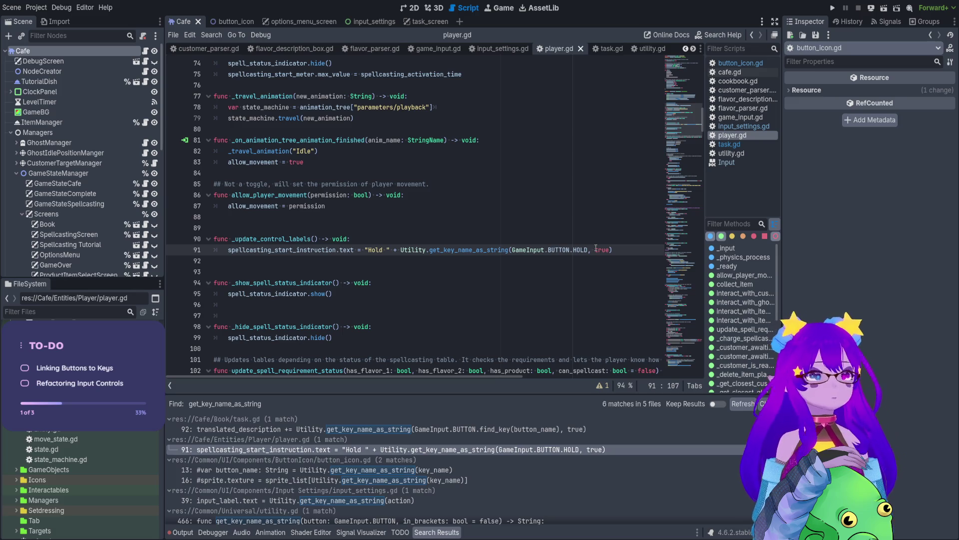
Review the button_icon.gd and input_settings.gd matches, open the utility.gd definition, and save all scripts.
left_click(548, 470)
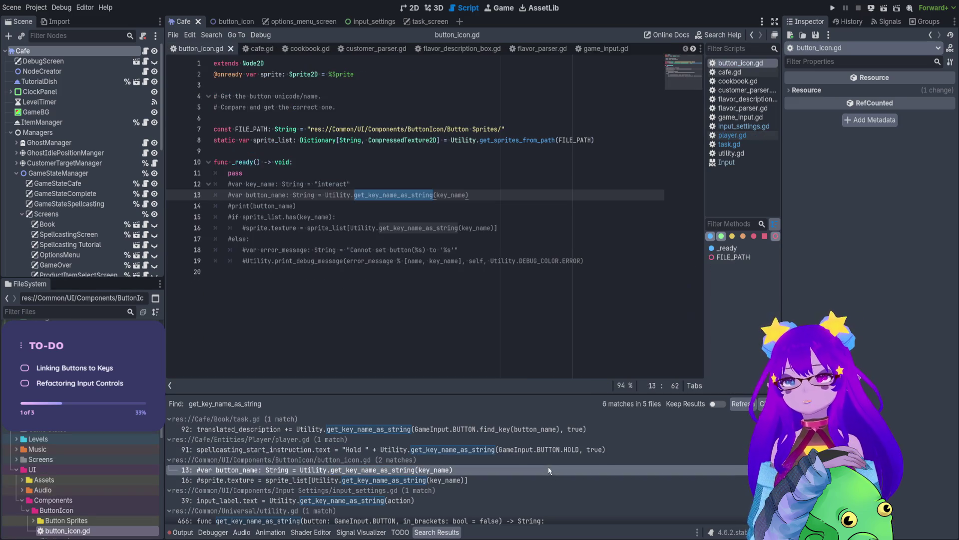
left_click(542, 480)
left_click(536, 500)
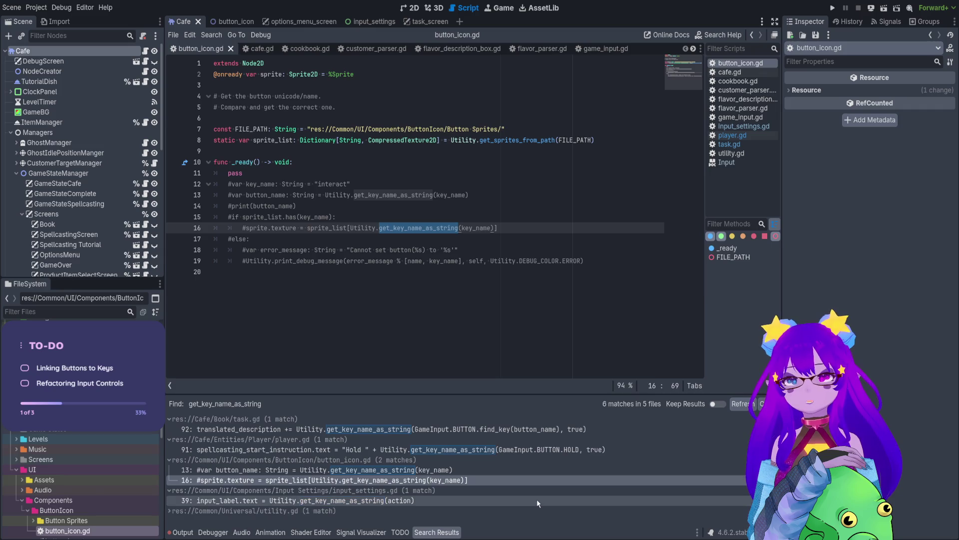
left_click(523, 510)
left_click(523, 516)
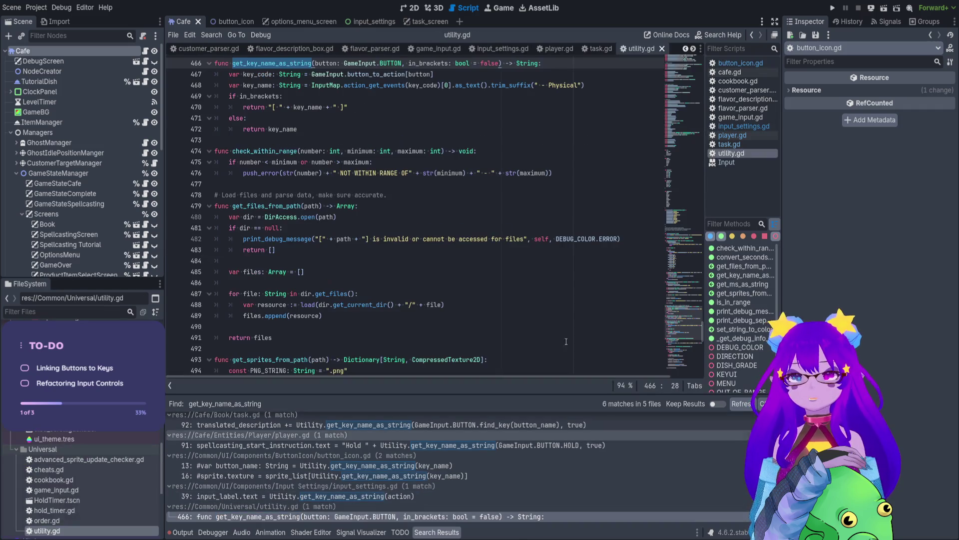
left_click(595, 290)
key("ctrl+s")
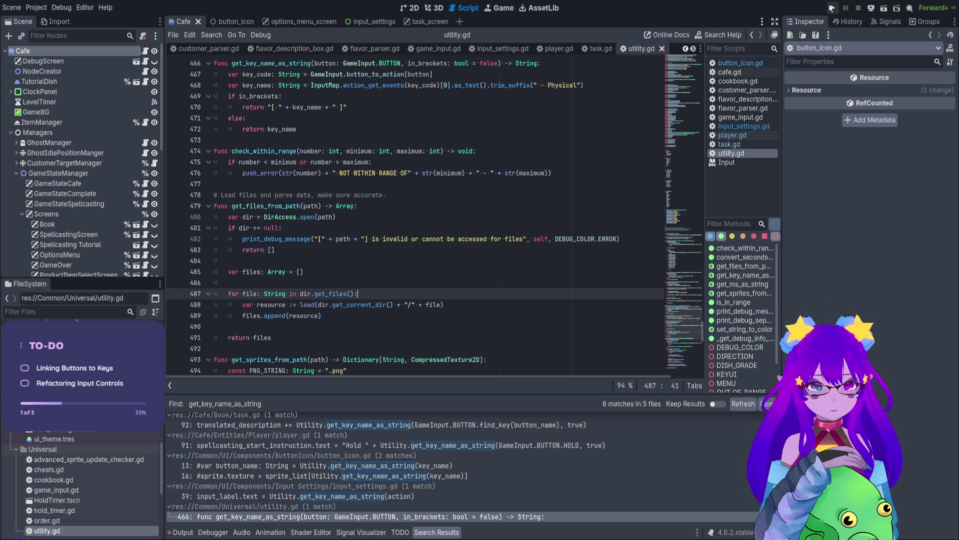
Undo the line 487/488 join in utility.gd to restore the for-loop, then run the game.
key("Delete")
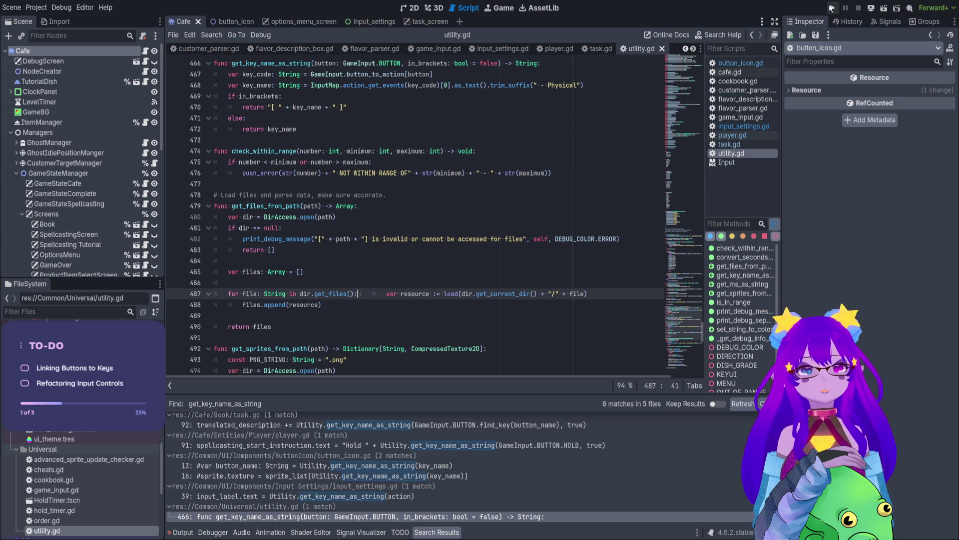
key("ctrl+z")
key("ctrl+z")
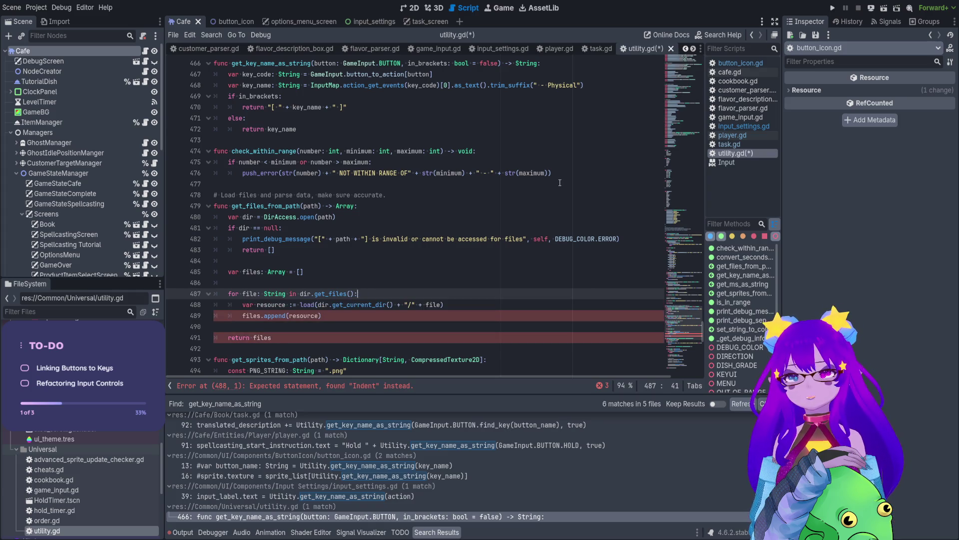
left_click(833, 8)
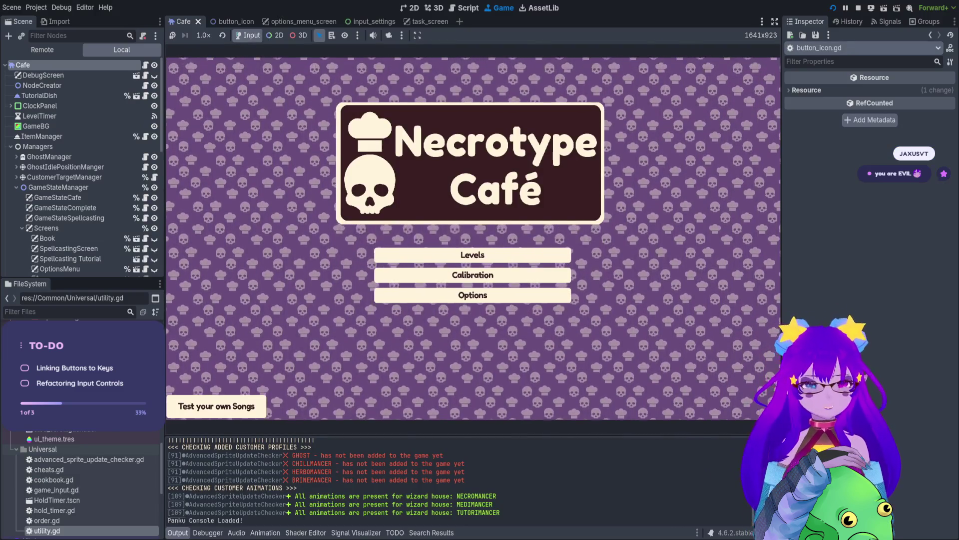
Mute the game audio, check the Controls options, and start the cafe level from Levels.
left_click(374, 35)
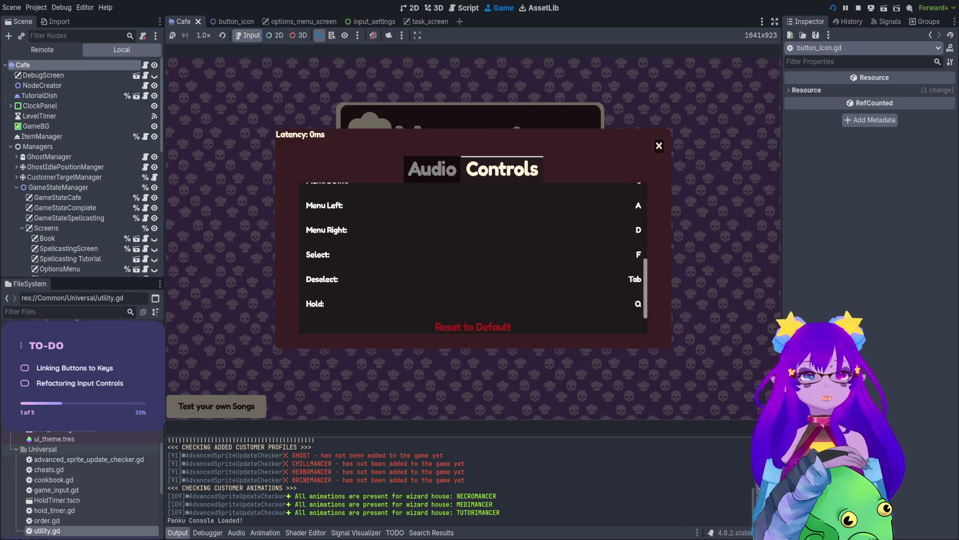
scroll(473, 254, "up", 2)
scroll(473, 254, "down", 2)
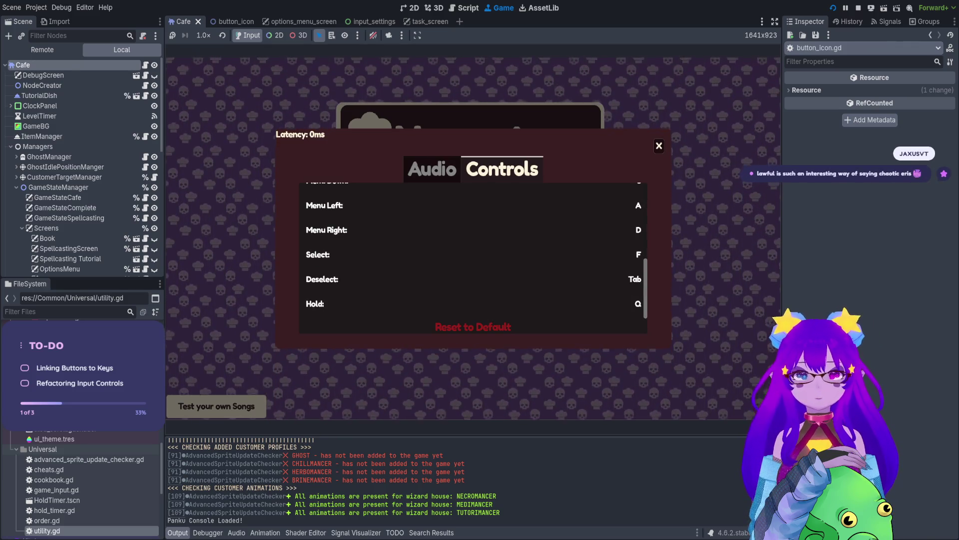
key("Escape")
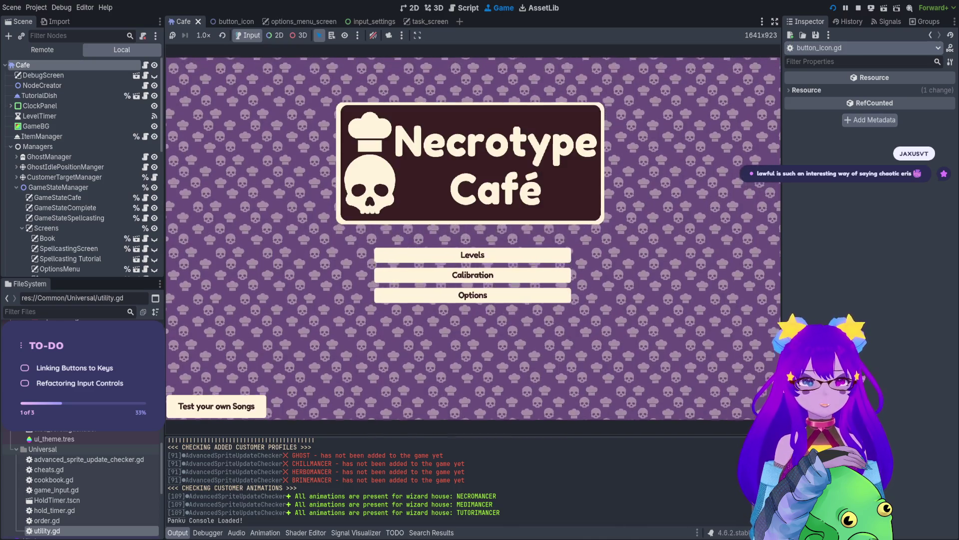
key("Down")
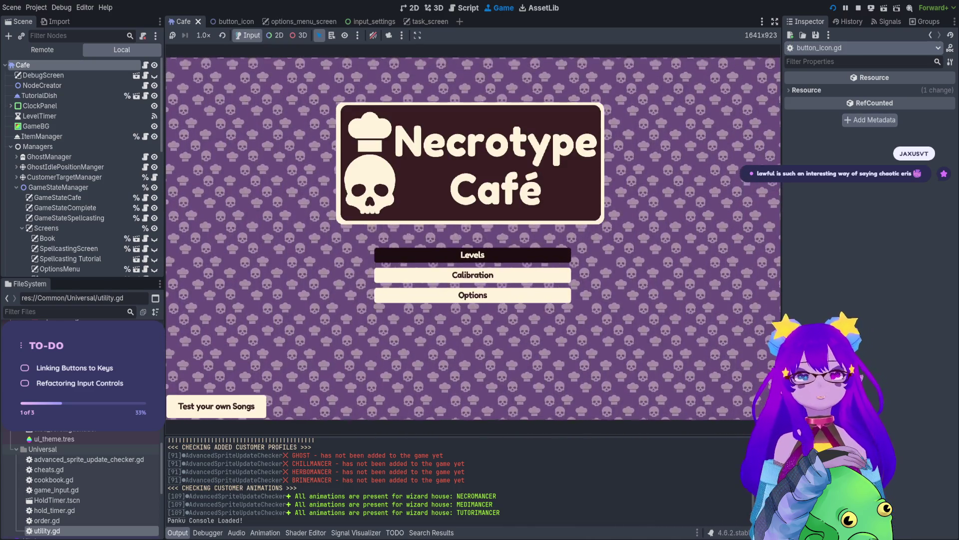
key("Return")
key("Down")
key("Return")
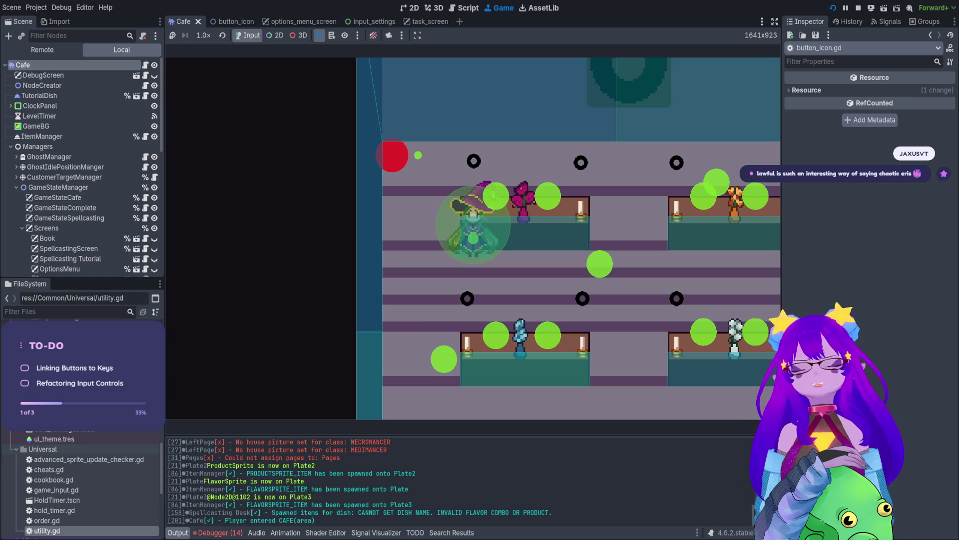
List the 14 Debugger errors and jump to the 'start spellcasting' error at player.gd line 213.
left_click(218, 532)
left_click(219, 411)
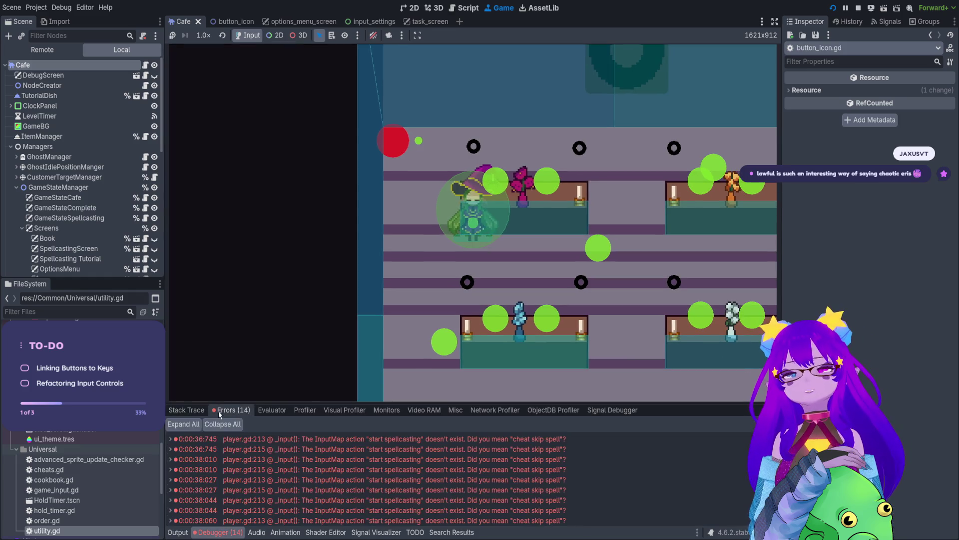
left_click(236, 439)
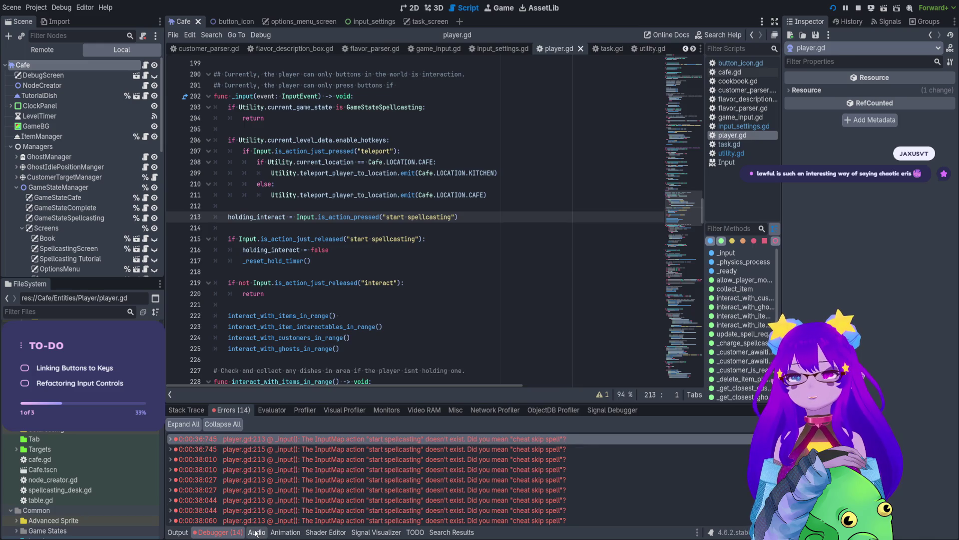
Review the 'start spellcasting' check on line 213 and stop the running game.
scroll(417, 215, "up", 1)
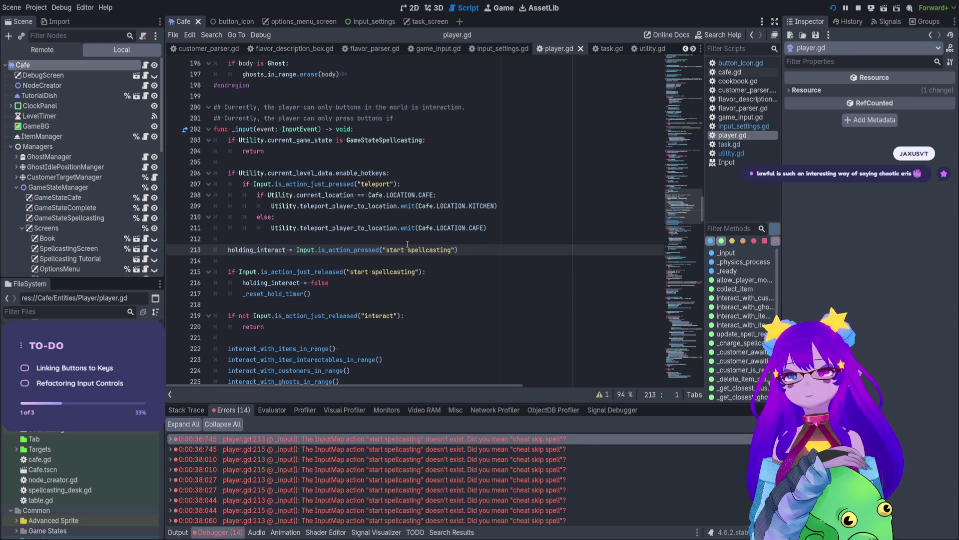
left_click_drag(406, 241, 445, 250)
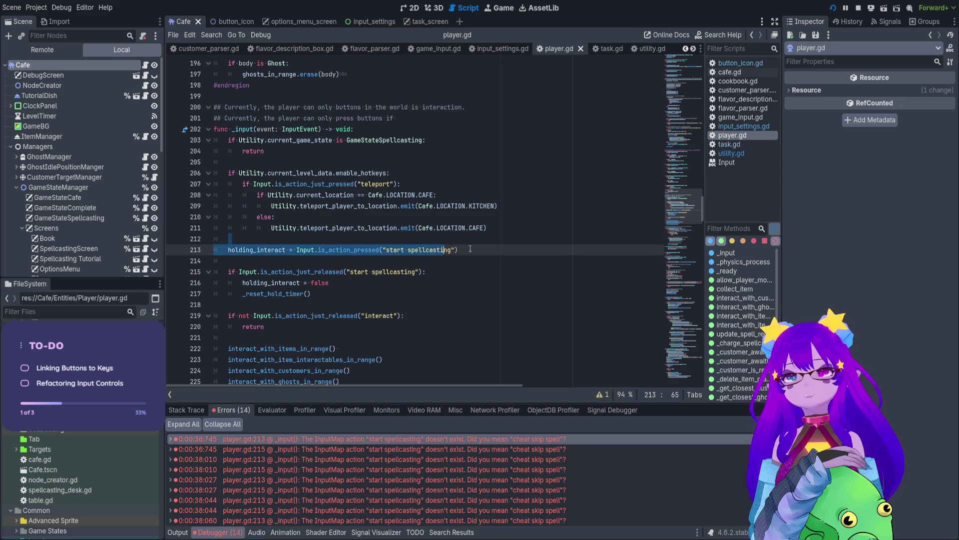
left_click(462, 250)
scroll(410, 210, "down", 3)
scroll(357, 170, "up", 4)
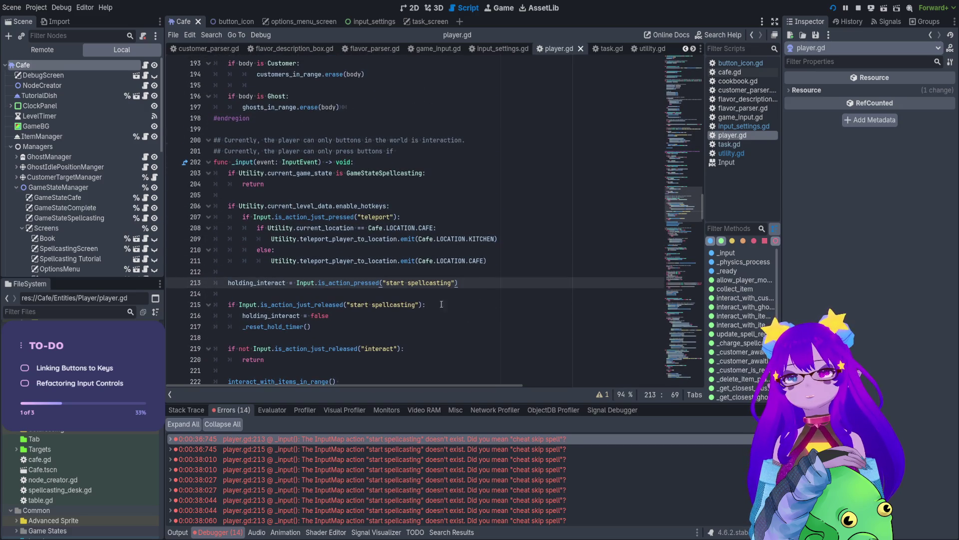
scroll(332, 306, "up", 3)
scroll(390, 249, "down", 7)
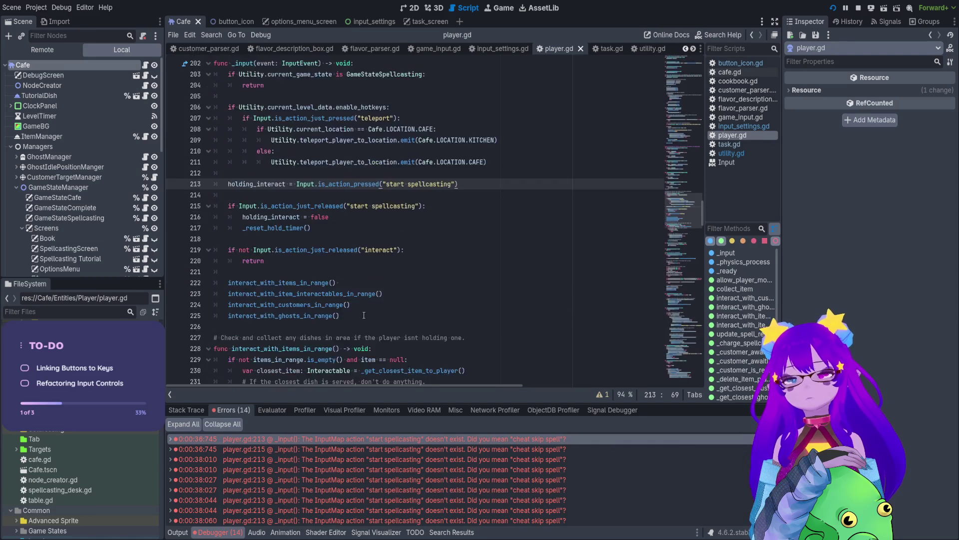
scroll(391, 249, "up", 3)
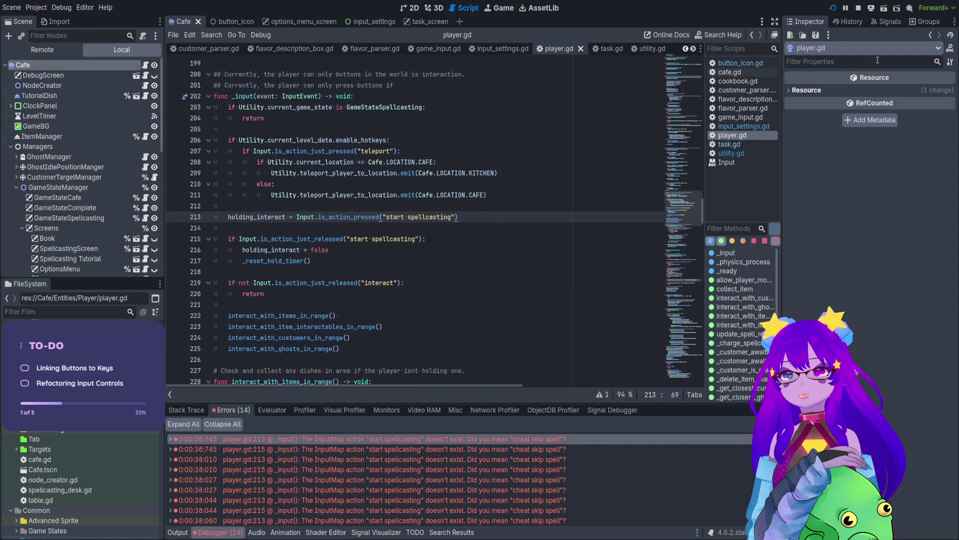
left_click(858, 11)
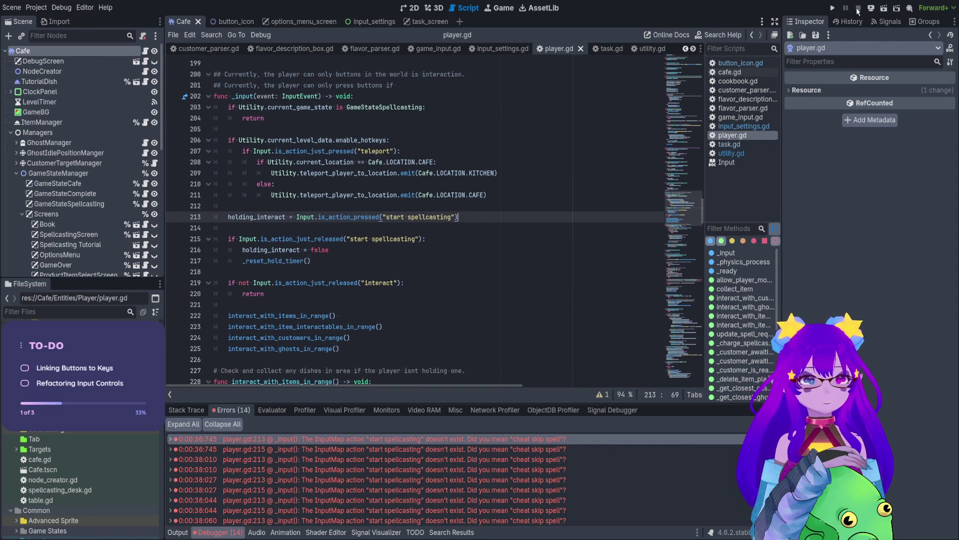
left_click(395, 155)
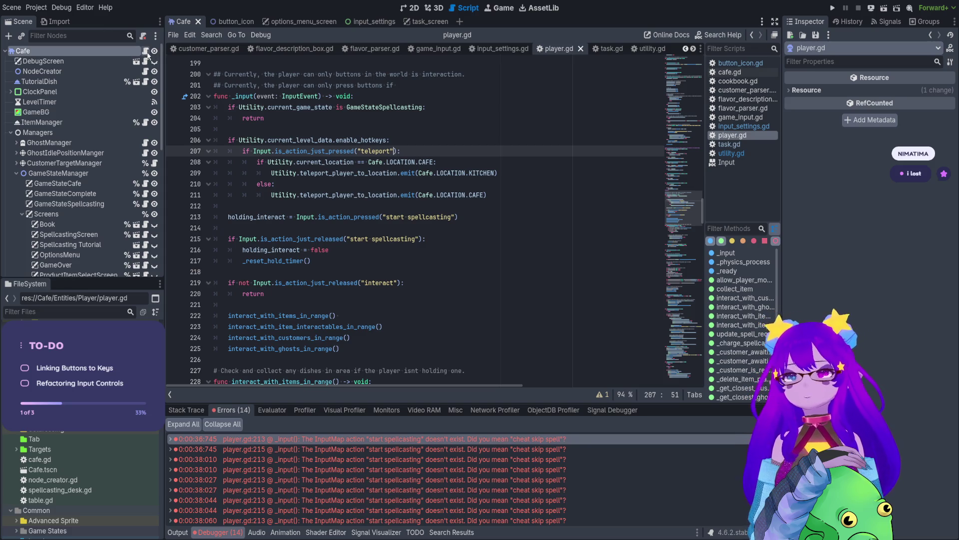
Replace 'start spellcasting' with 'hold' on lines 213 and 215 and save player.gd.
left_click(405, 215)
left_click_drag(386, 216, 452, 217)
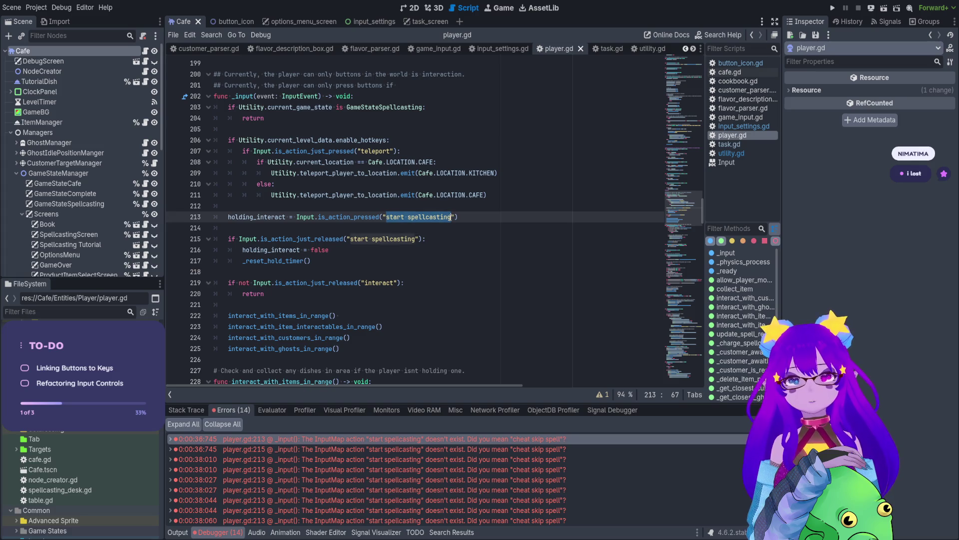
type("hold")
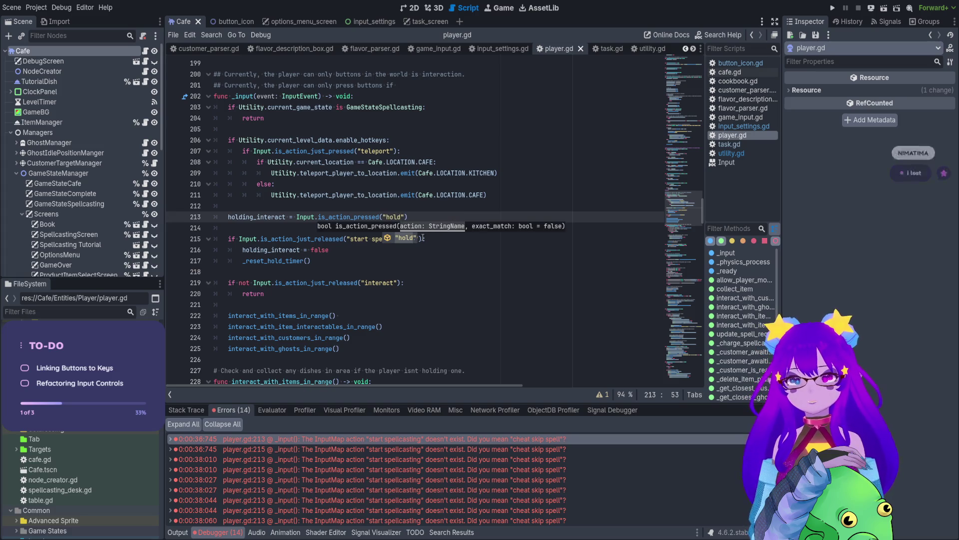
left_click(352, 239)
left_click_drag(351, 239, 416, 239)
type("hold\"):")
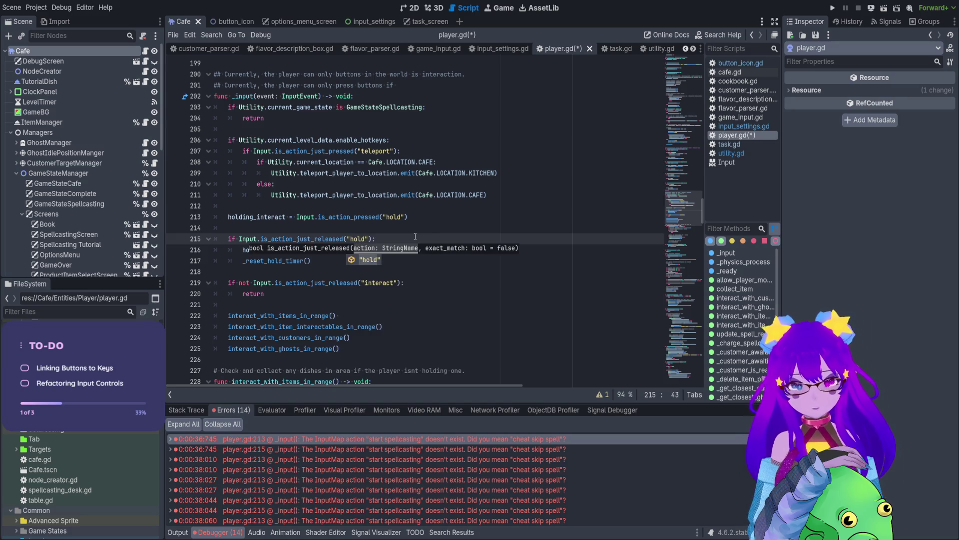
key("End")
key("ctrl+s")
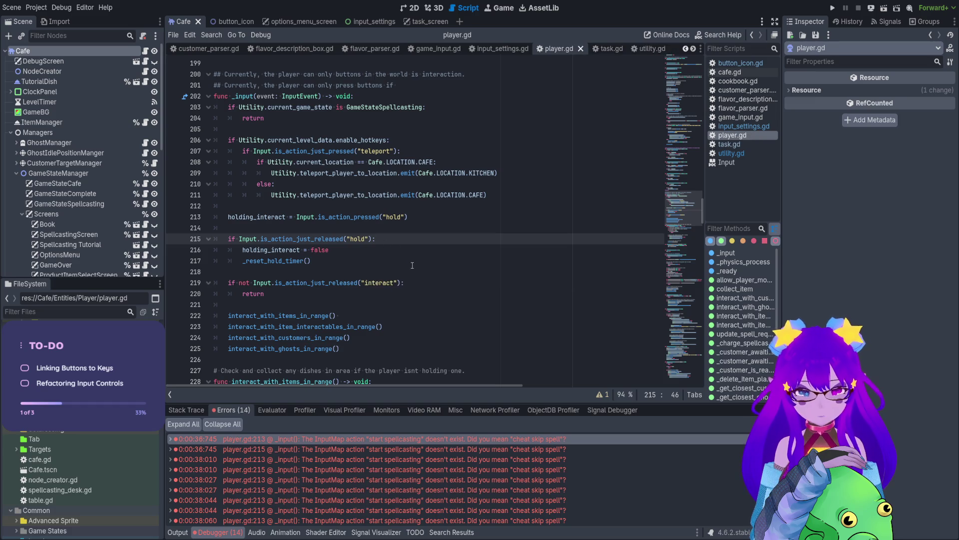
Relaunch the game to test the 'hold' change.
scroll(450, 225, "down", 7)
scroll(450, 225, "up", 8)
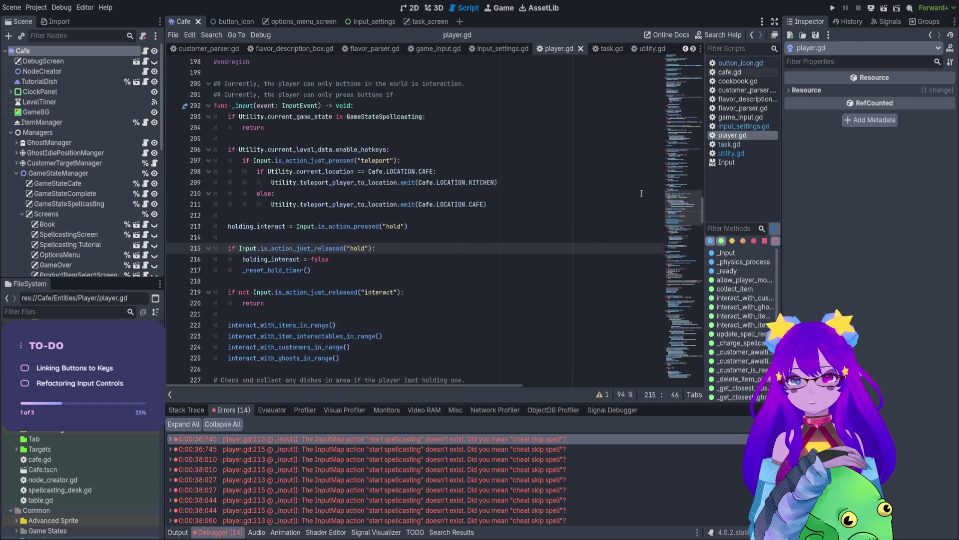
left_click(832, 7)
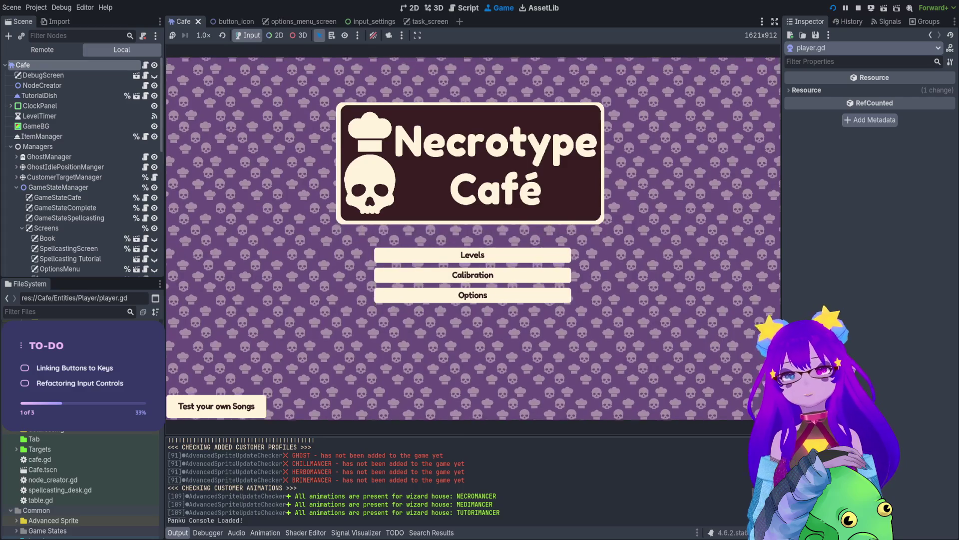
Enter the café level from the title and level select, and unmute the game's audio.
key("Return")
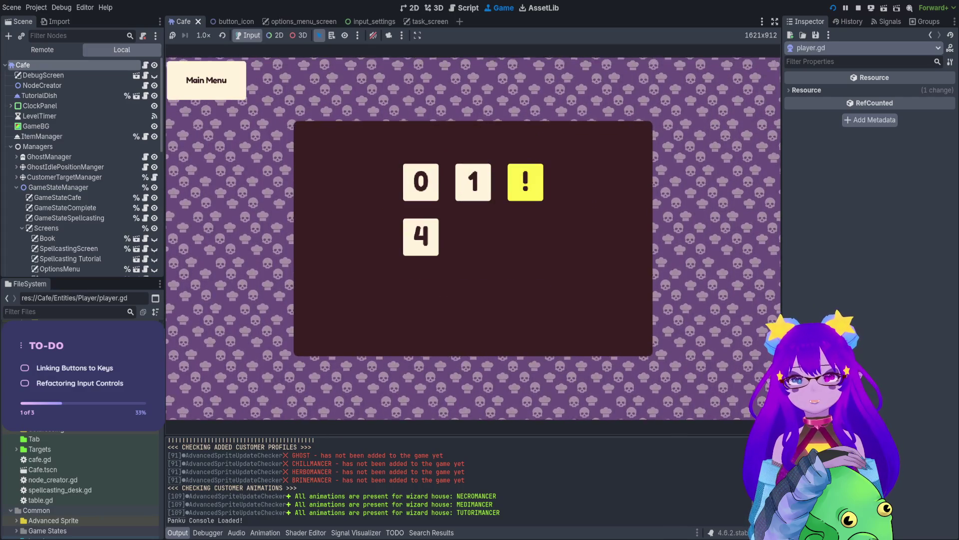
key("Return")
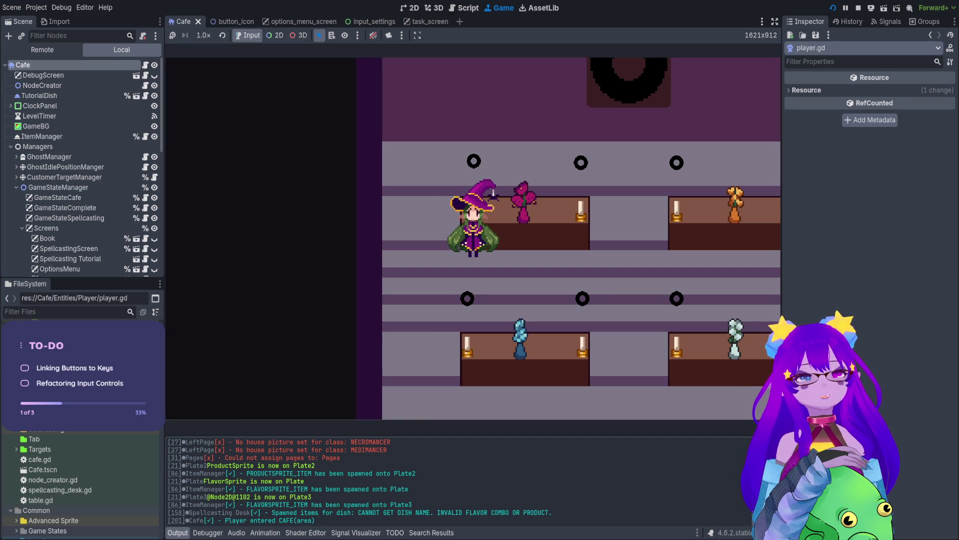
key("Escape")
key("Escape")
left_click(373, 35)
Walk the witch right, up and down between the café tables.
key("Right")
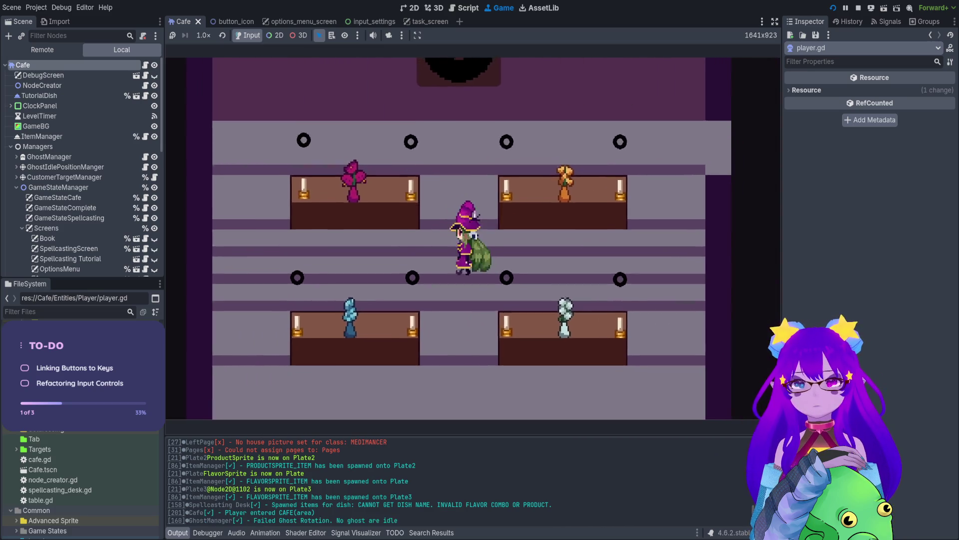
key("Up")
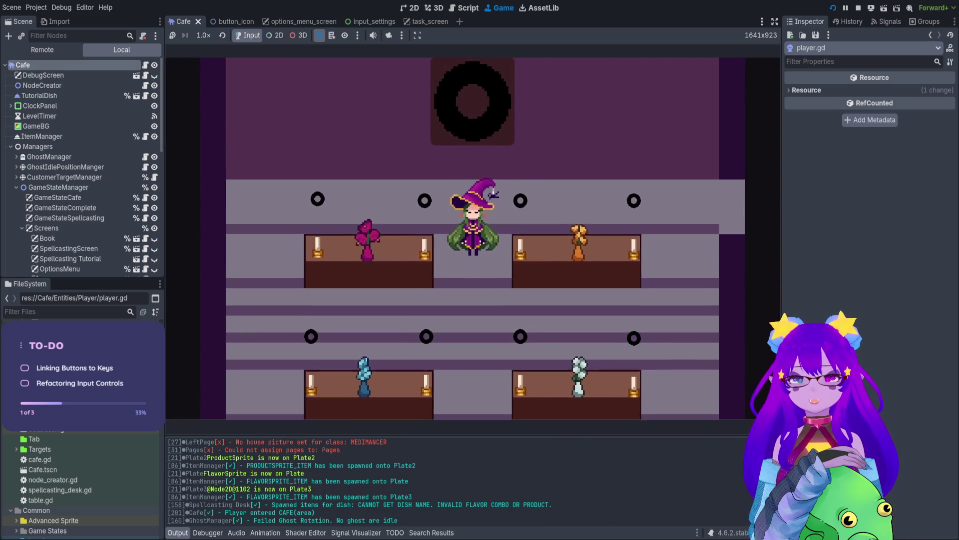
key("Down")
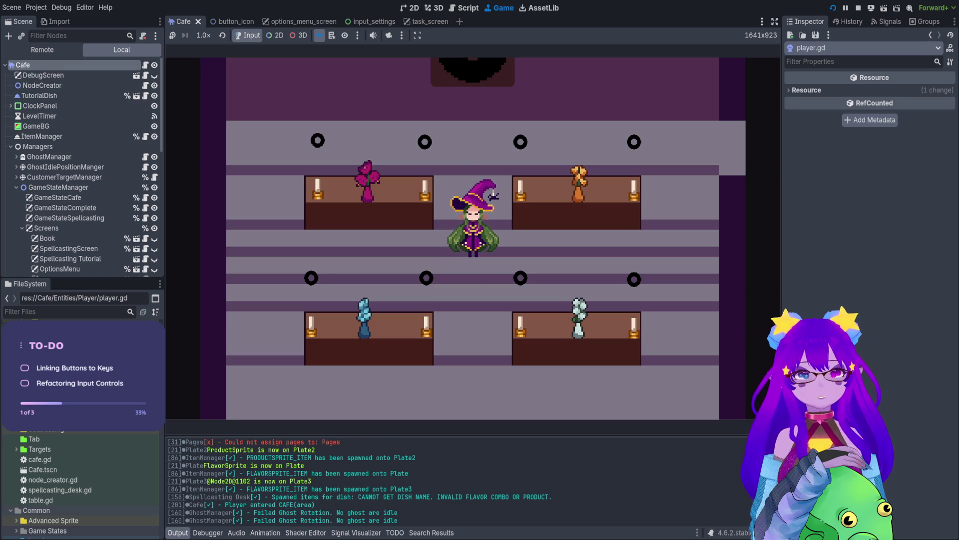
key("Up")
key("Up")
key("Up")
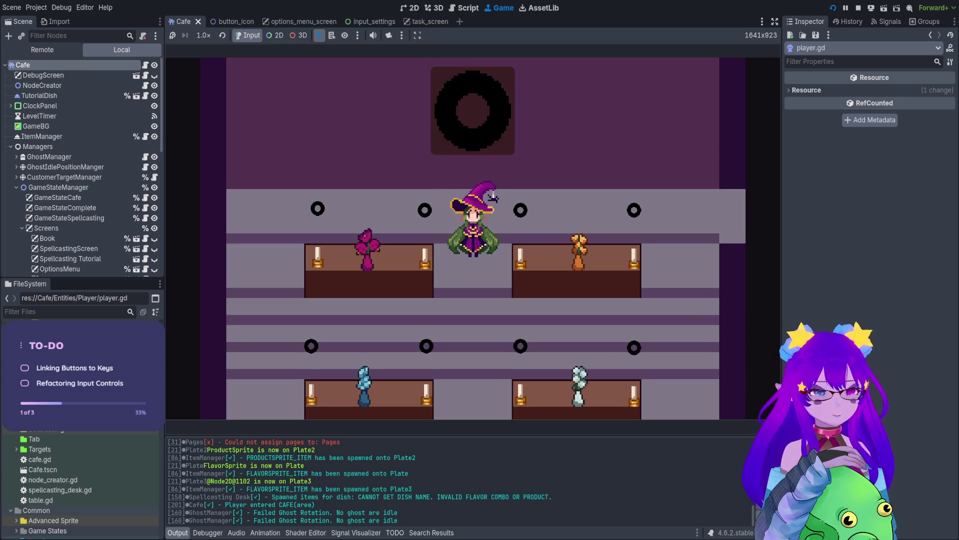
key("grave")
Spawn a customer from the debug console with the Cheats.spawn_customer() command.
type("Cheats.spawn_dish_from_customer_order(")
key("Tab")
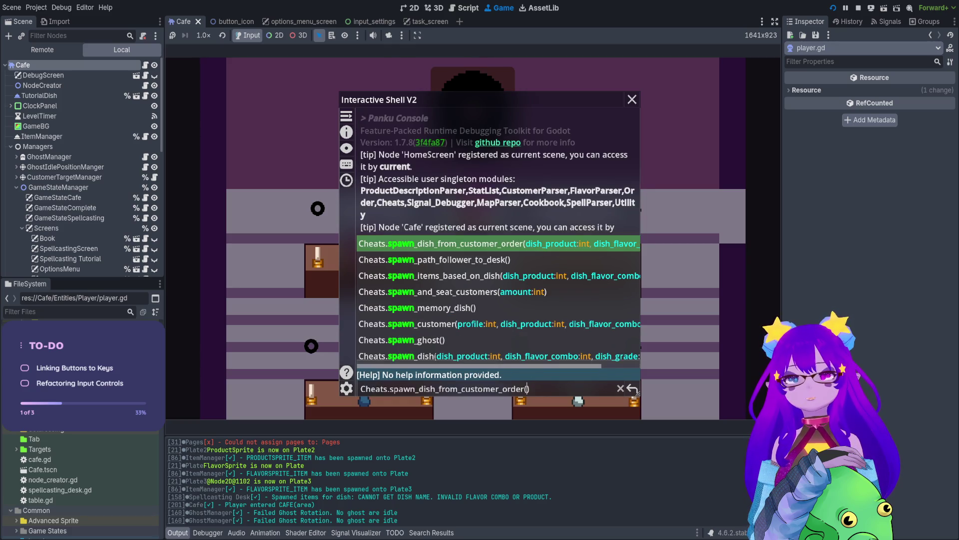
key("Tab")
key("Tab")
key("Tab")
key("Return")
key("grave")
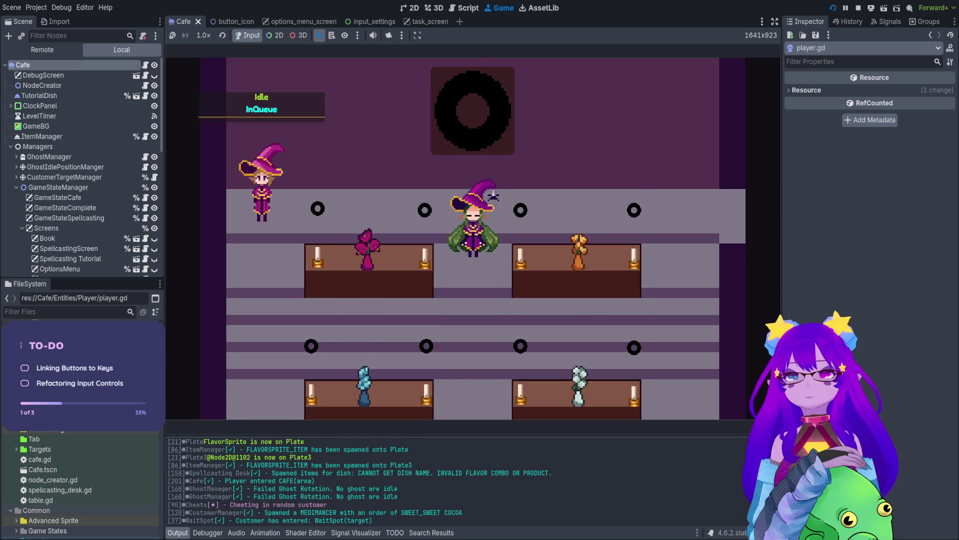
Walk to the new customer, seat them and take their order, bringing up the Orders book.
key("Left")
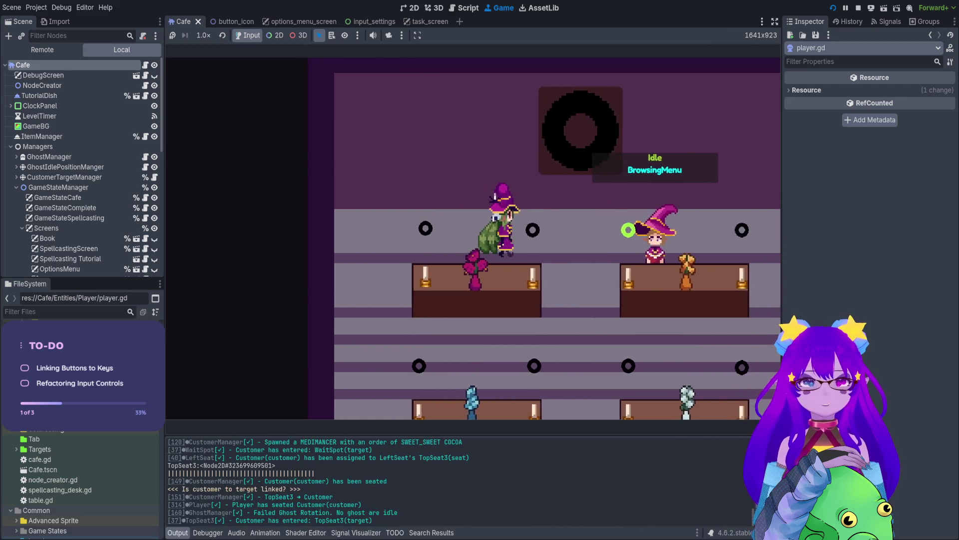
key("Right")
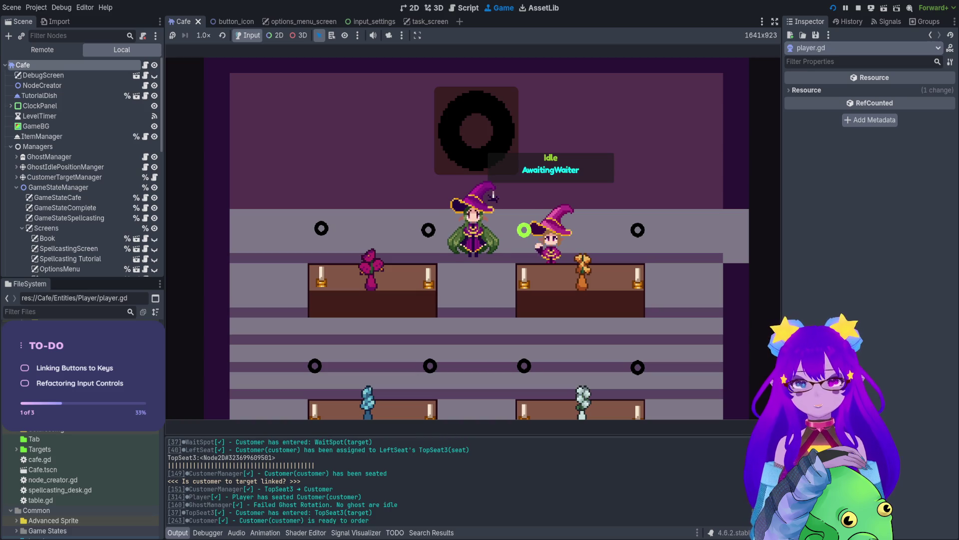
key("Right")
key("e")
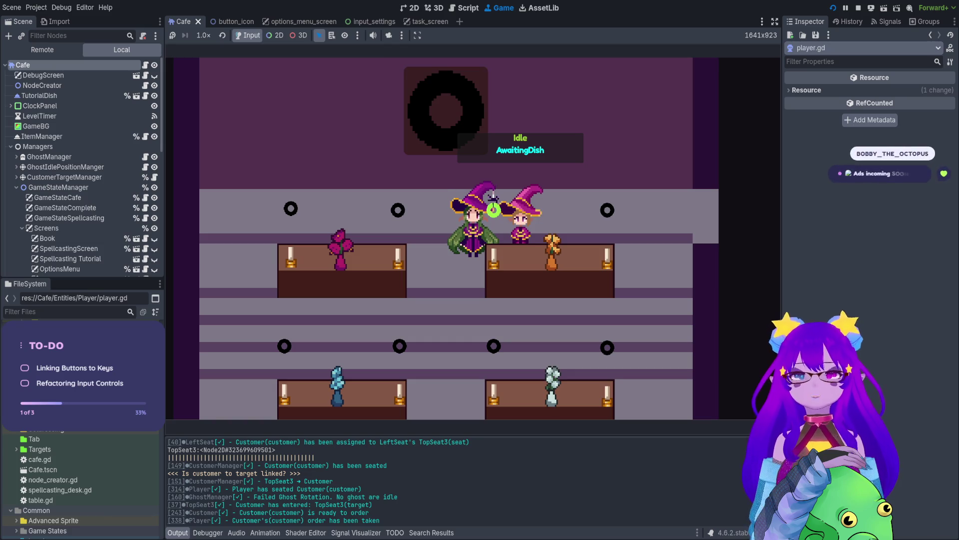
key("Tab")
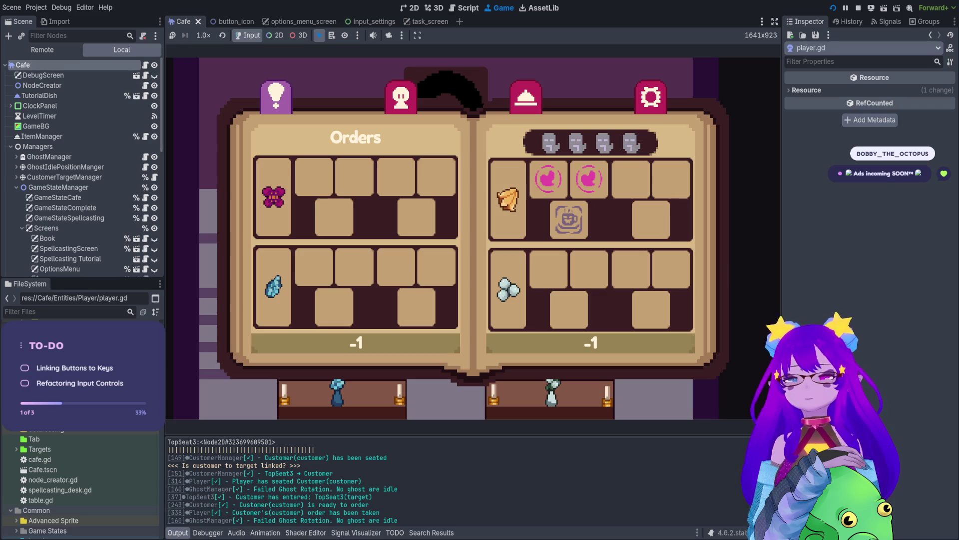
Toggle the Orders book, page through to Necromancer and Medimancer (Sweet, 3/45 recipes), then close it.
key("Tab")
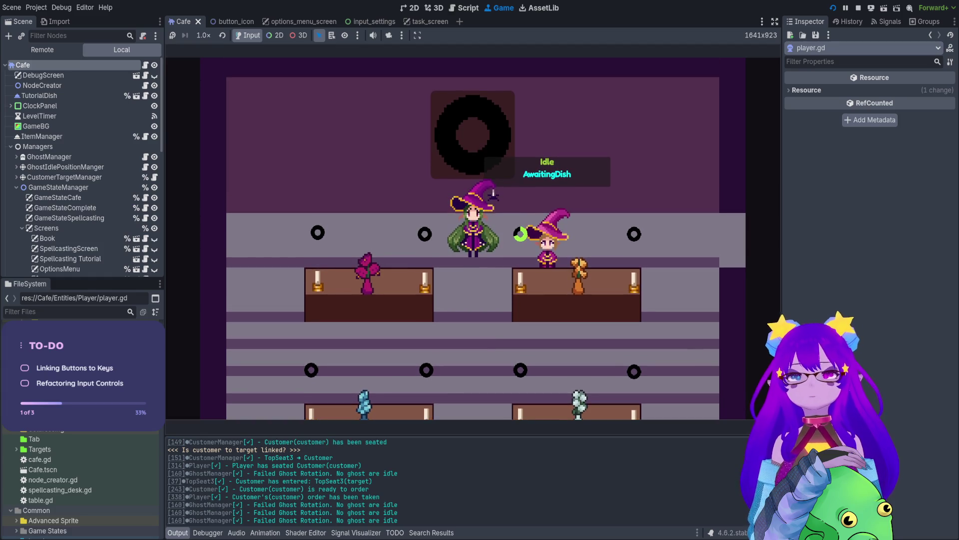
key("Tab")
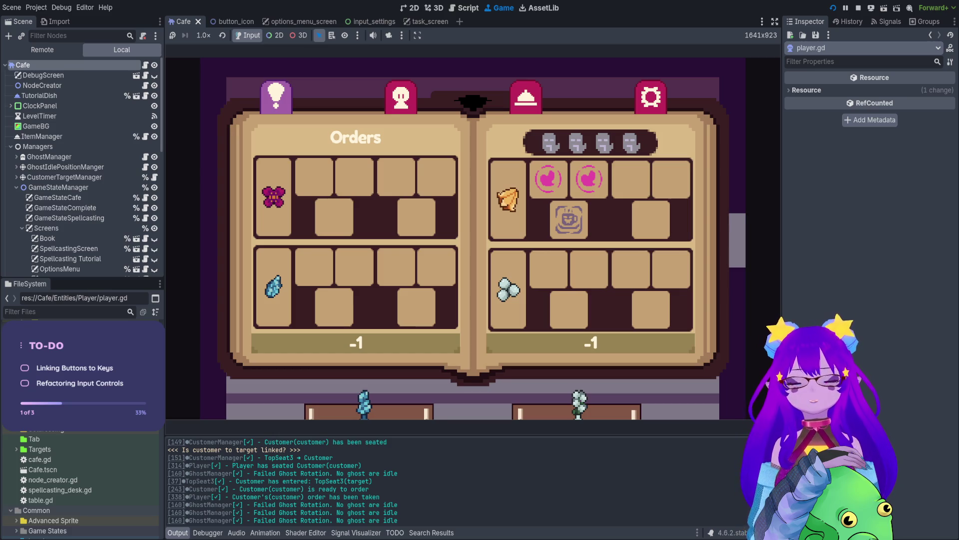
key("e")
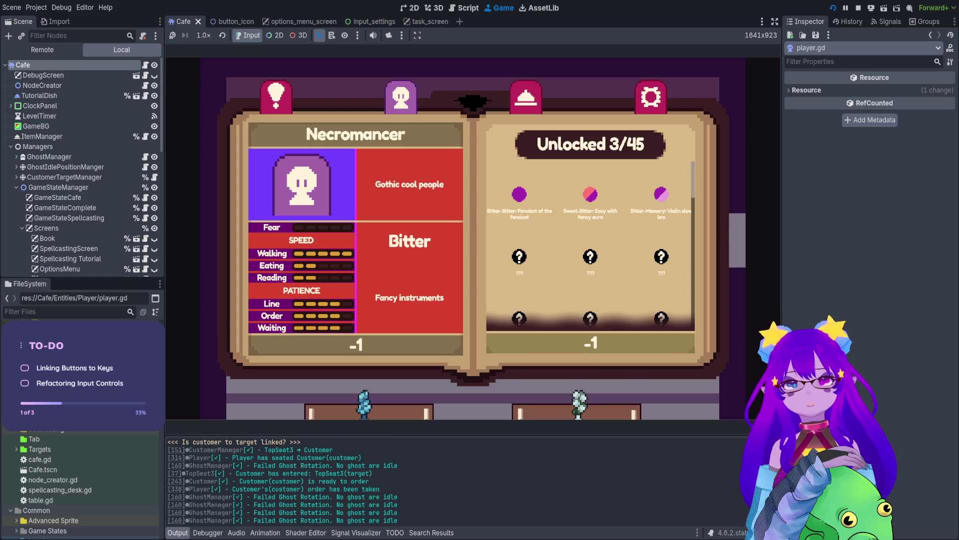
key("Tab")
key("Tab")
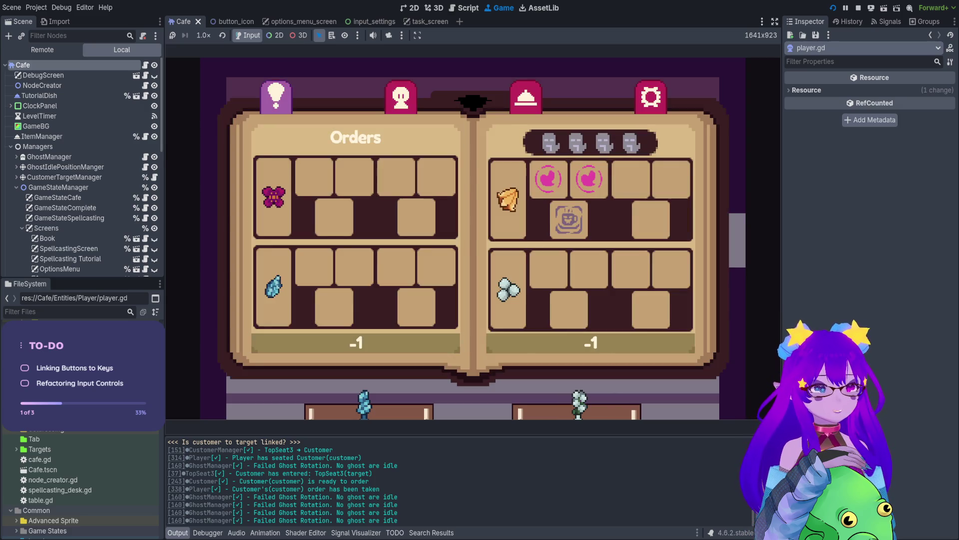
key("e")
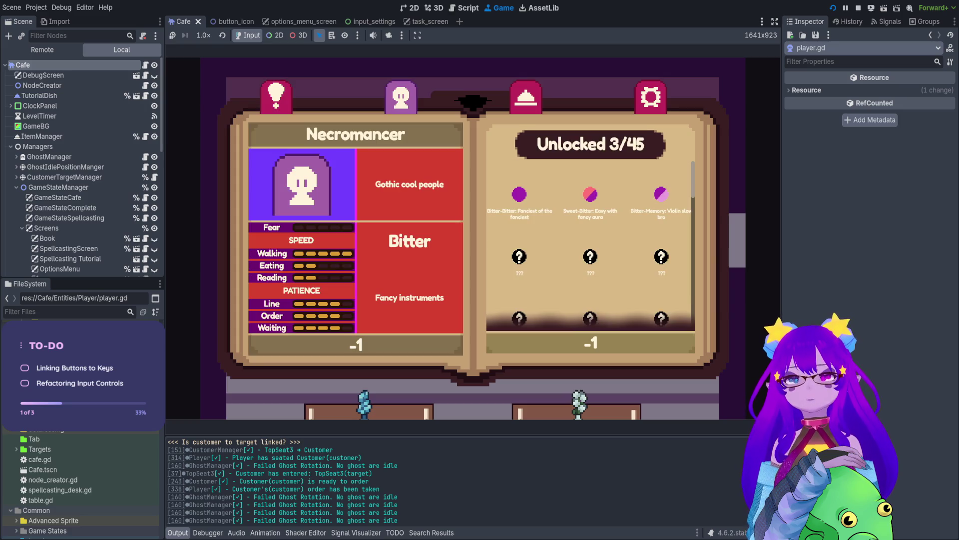
key("Right")
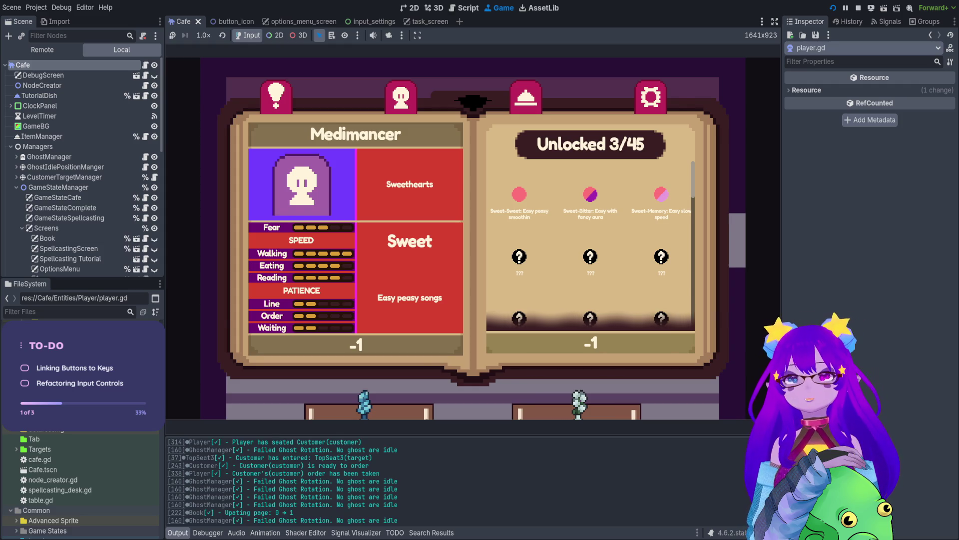
key("Escape")
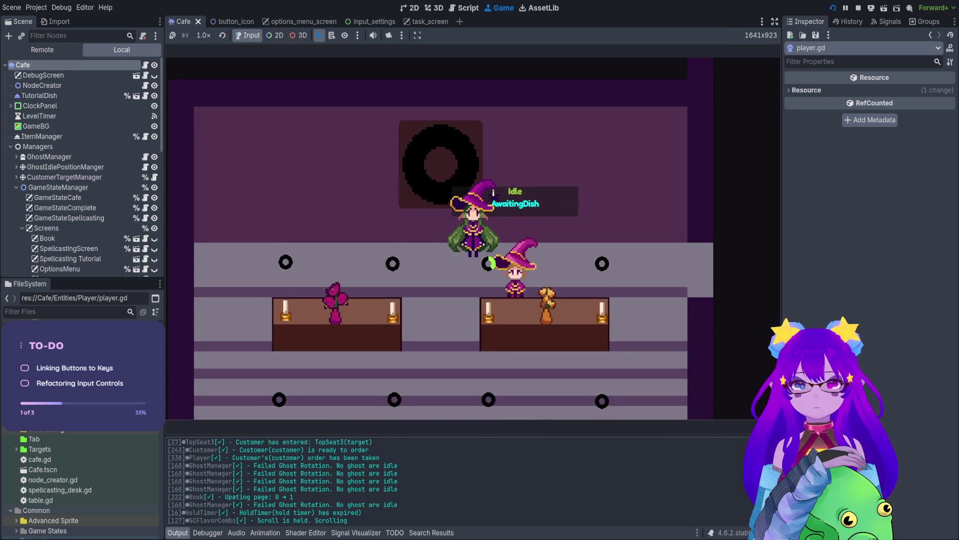
Carry the plate from the kitchen counter to the trash and discard it.
key("Left")
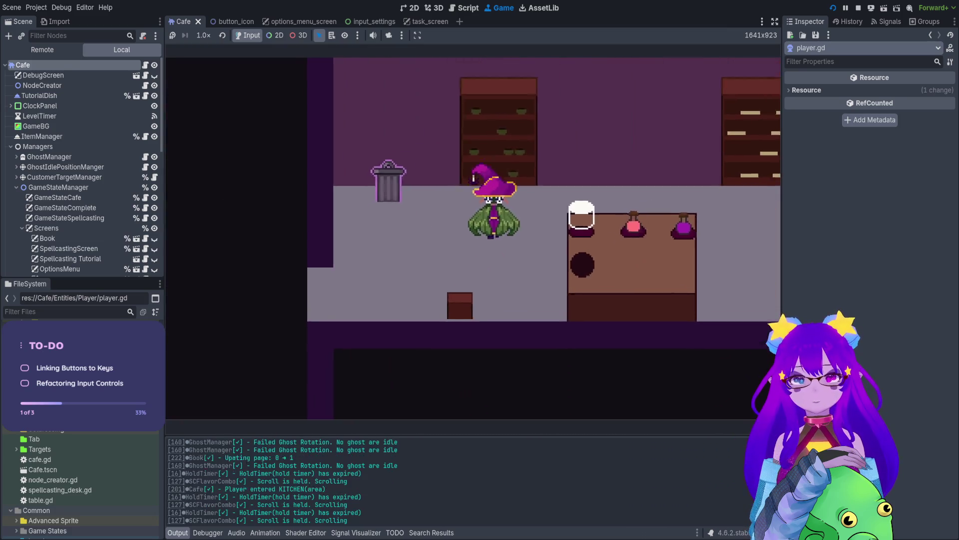
key("Right")
key("q")
key("Left")
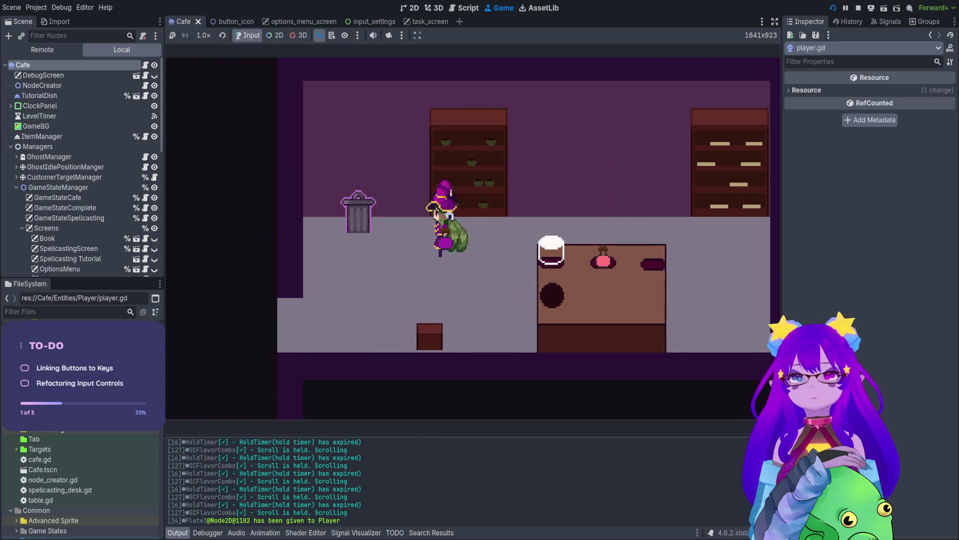
key("q")
Take the third flavor from the FLAVORS bookshelf and trash the unwanted counter product.
key("Right")
key("q")
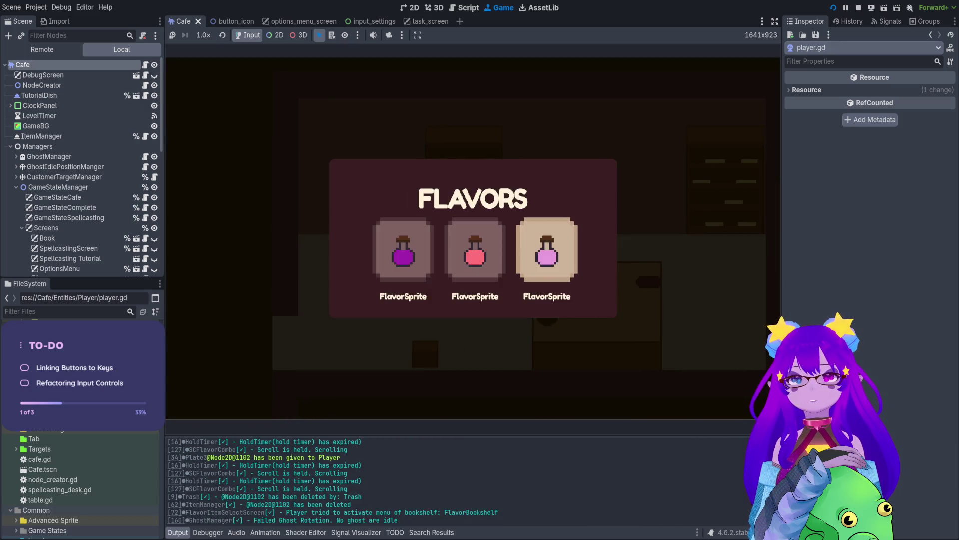
key("q")
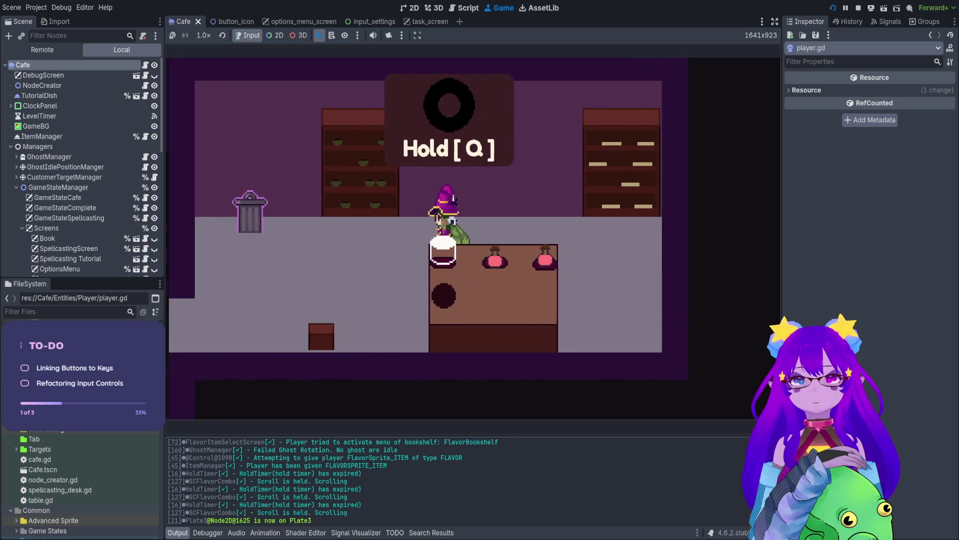
key("q")
key("Left")
key("q")
Take the third product from the PRODUCTS shelf, place it on the left plate, and start spellcasting.
key("Right")
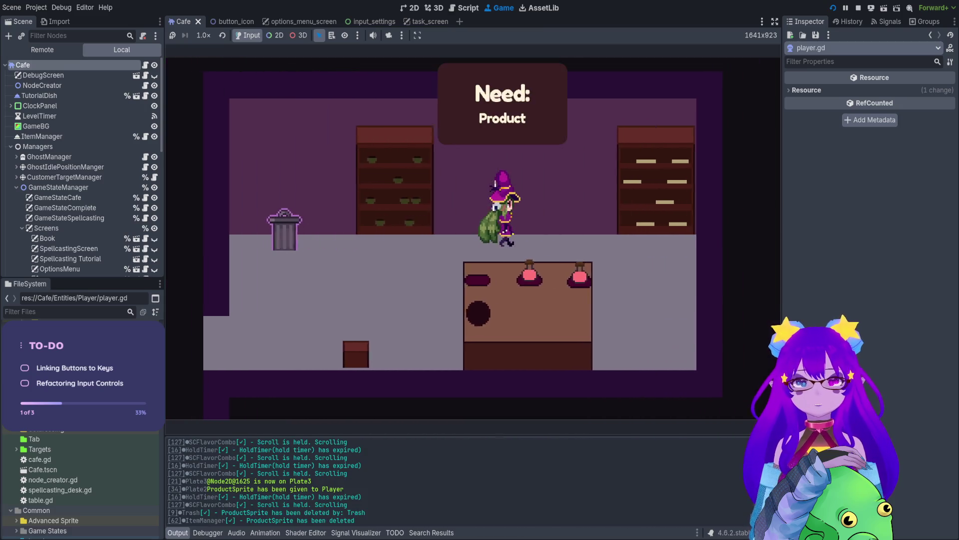
key("q")
key("Right")
key("Right")
key("q")
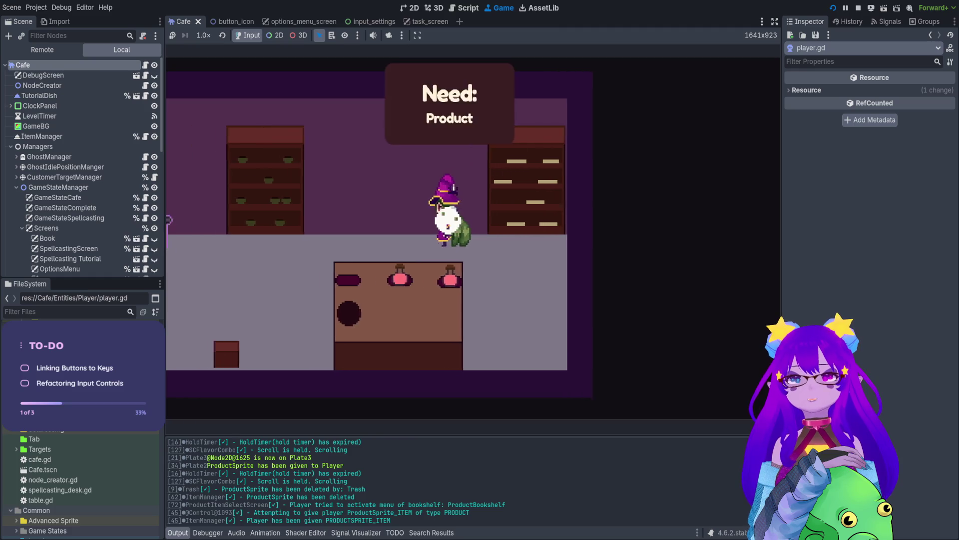
key("Left")
key("q")
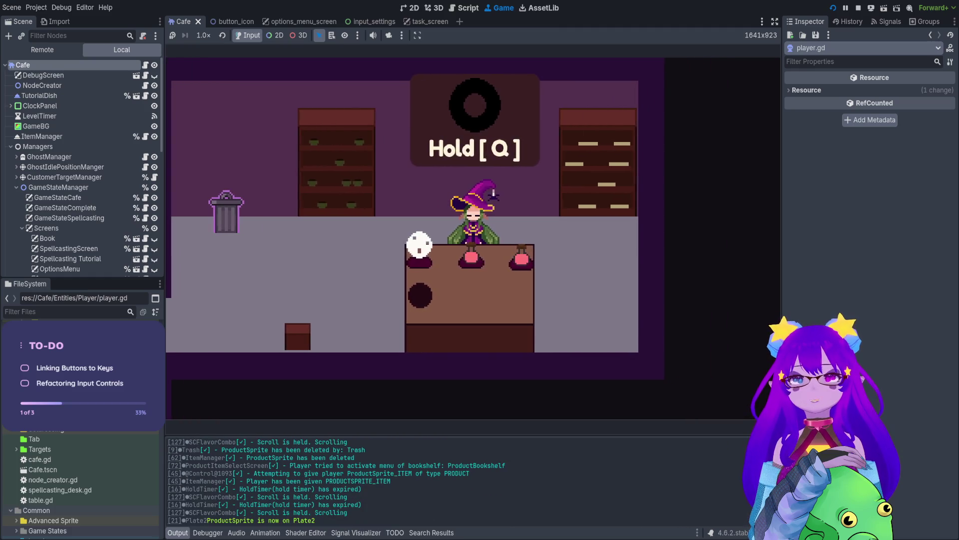
key("q")
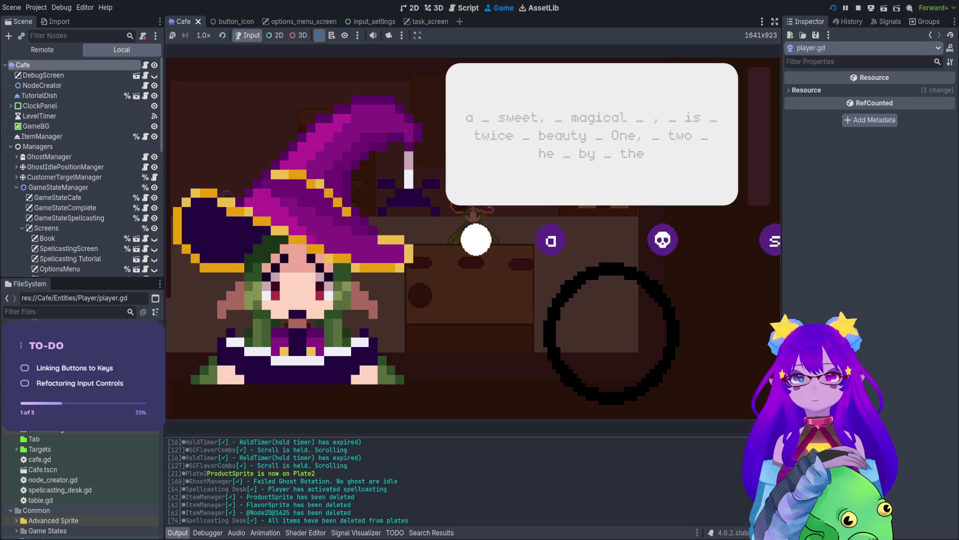
Type the incantation 'a sweet, magical , is twice beauty One, two hebyhe' and confirm the Okay, 69% result.
type("a swee")
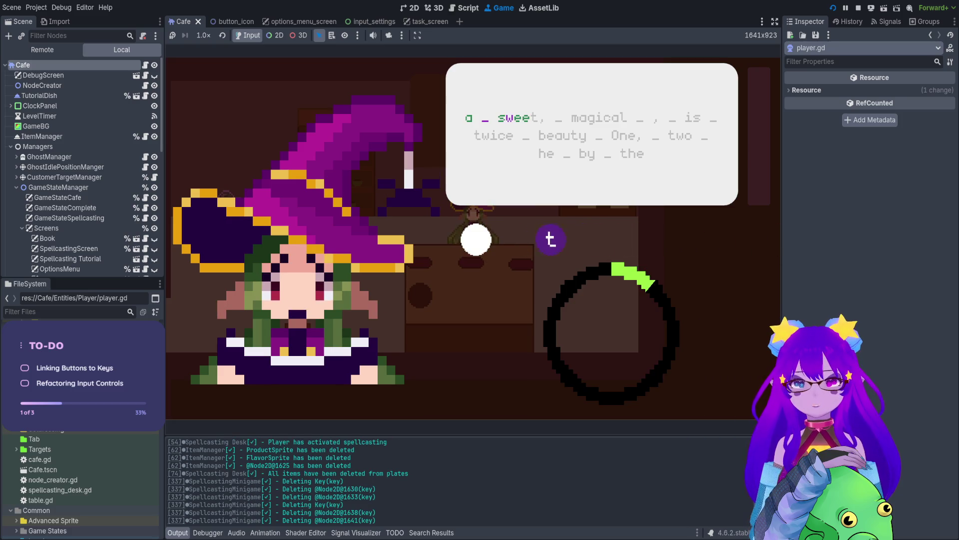
type("t")
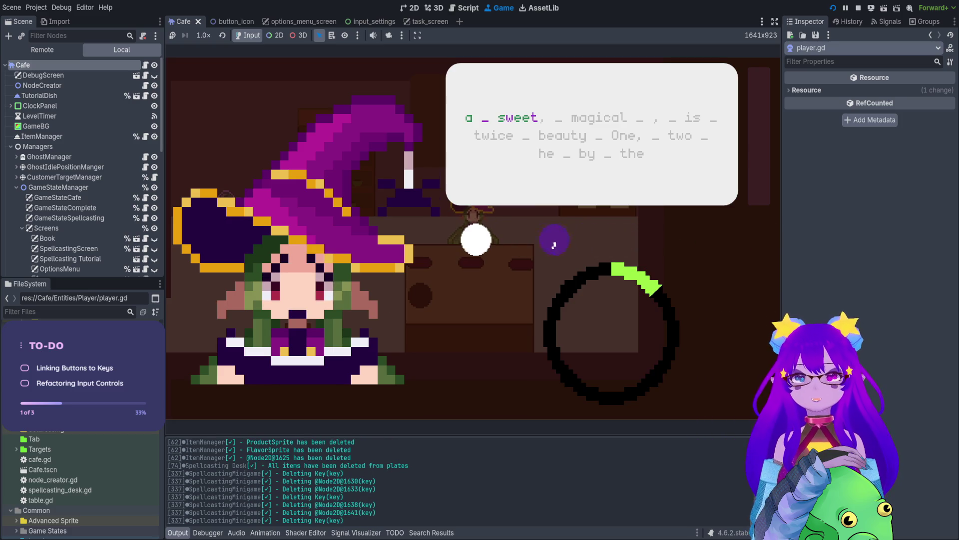
type(",")
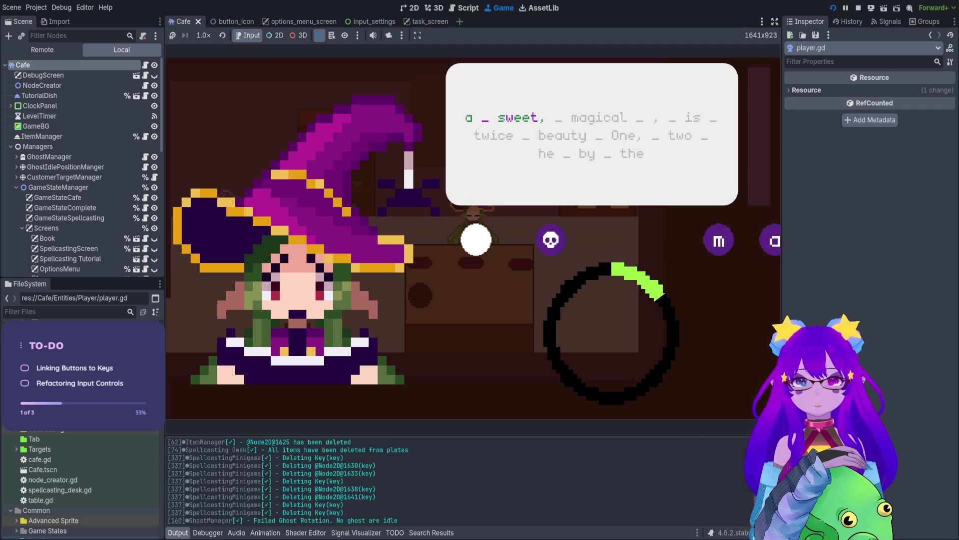
type(" magical")
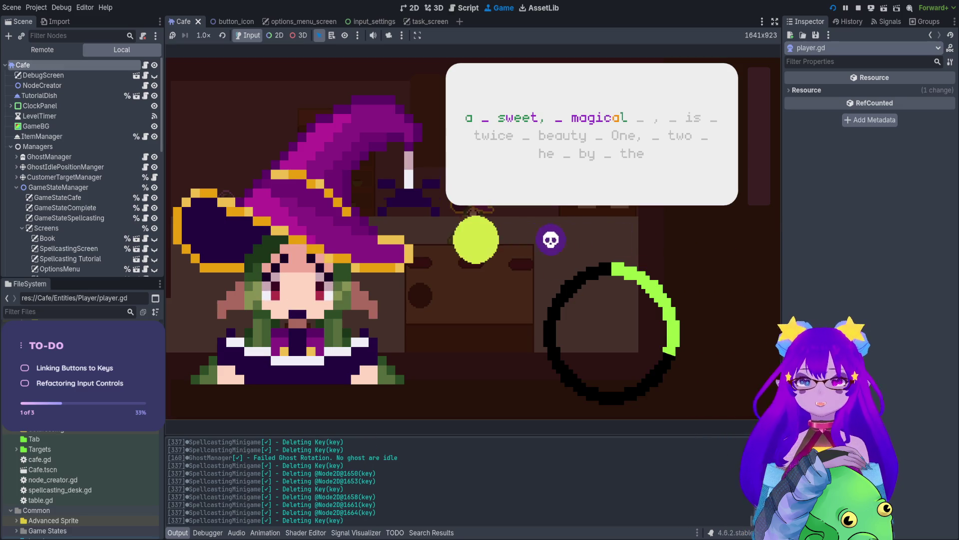
type(" ,")
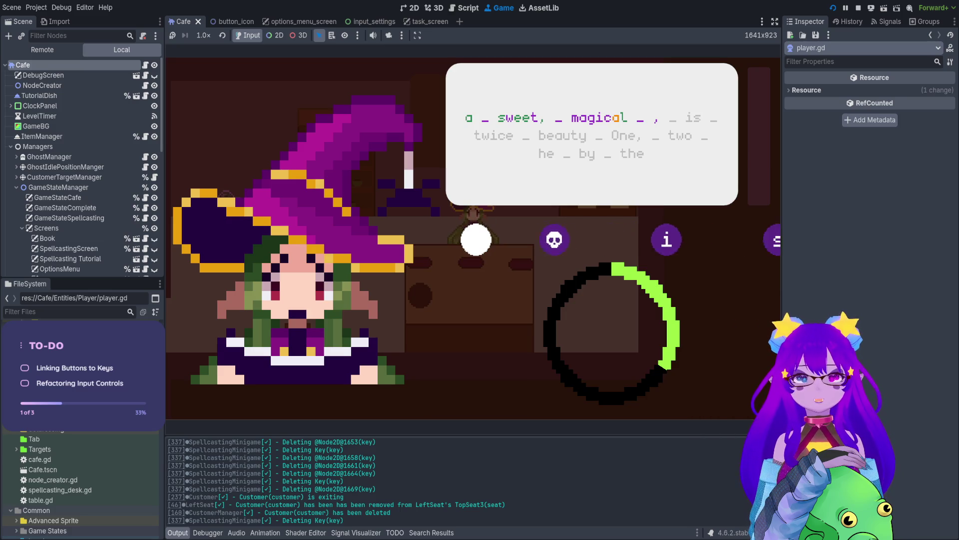
type(" is _")
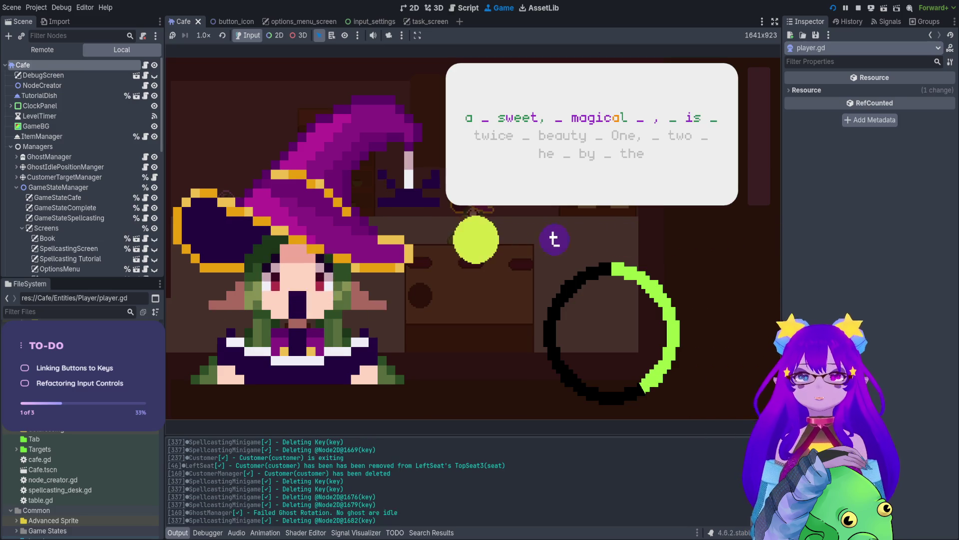
type("t")
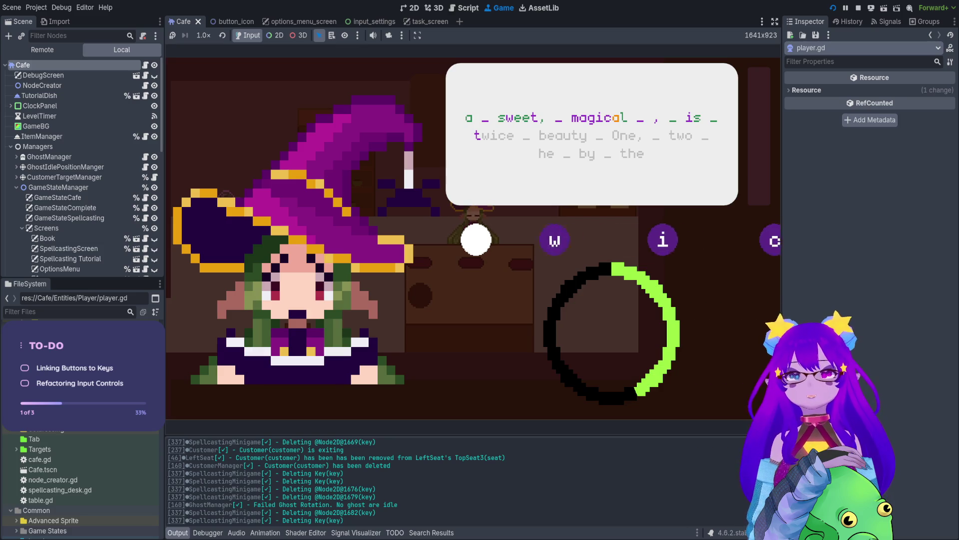
type("wice _")
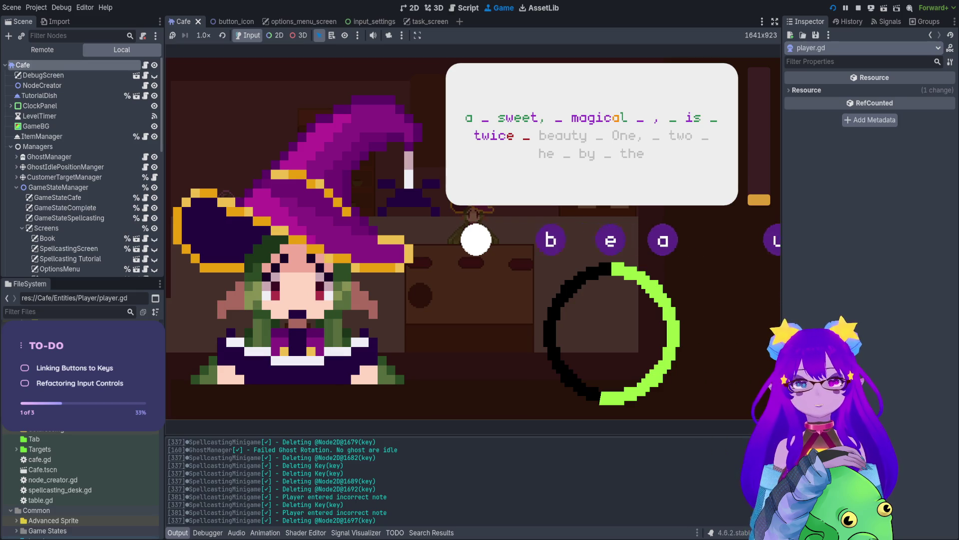
type(" beauty")
type(" One, ")
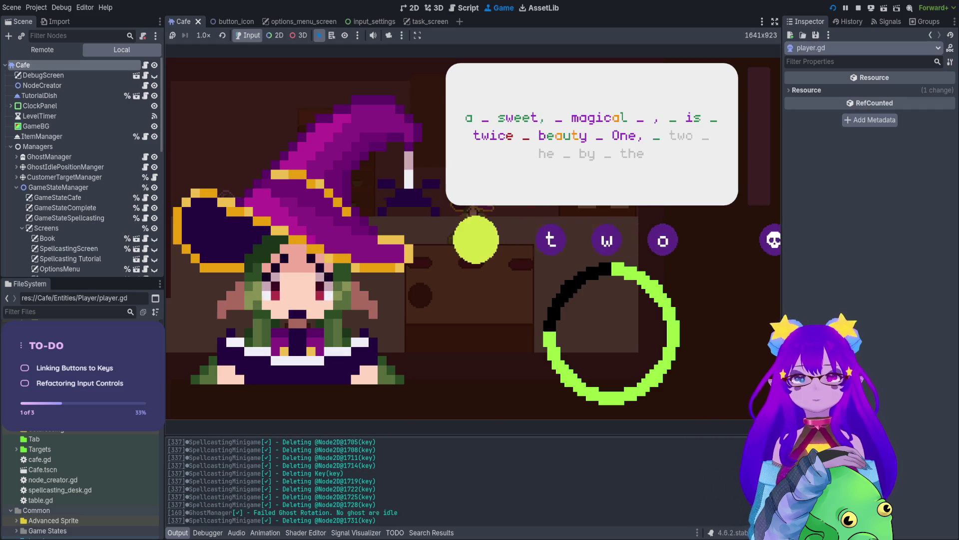
type("two he")
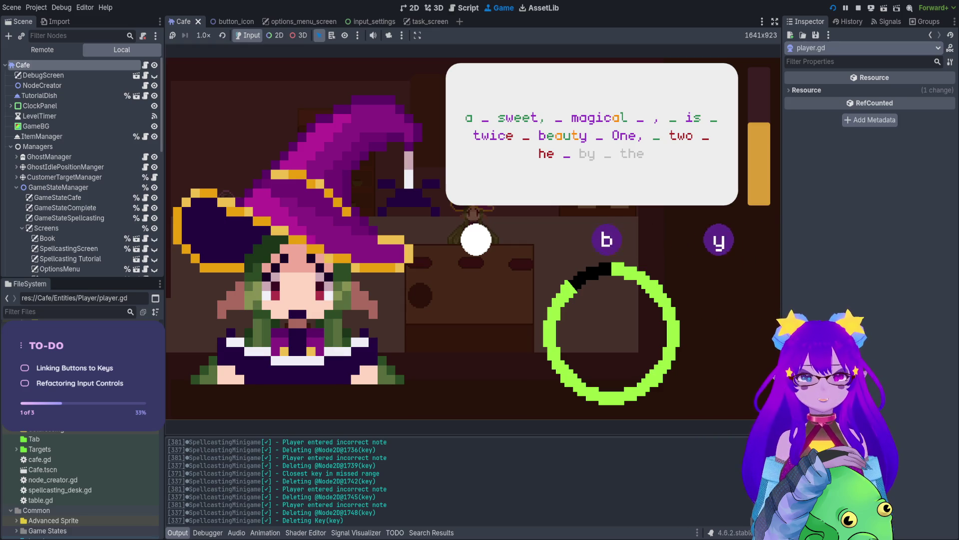
type("by")
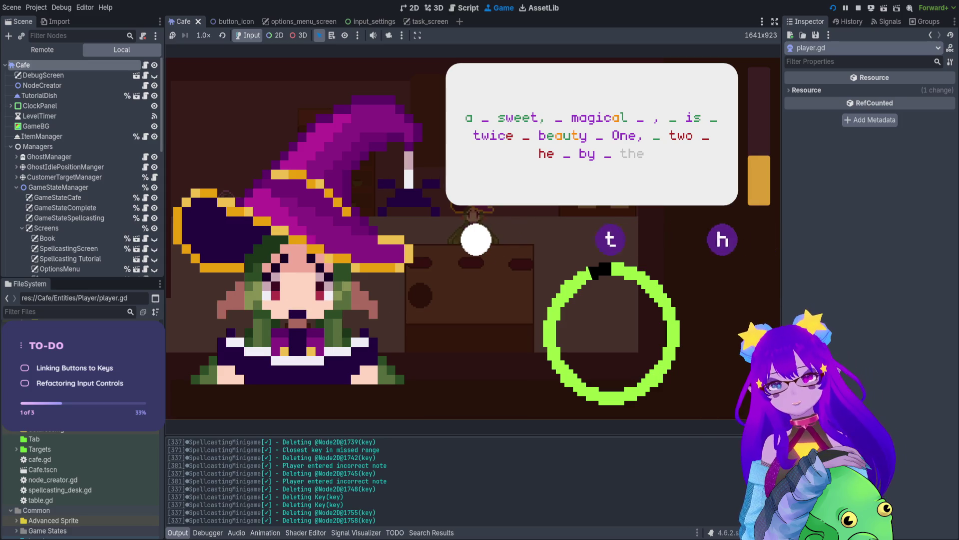
type("he")
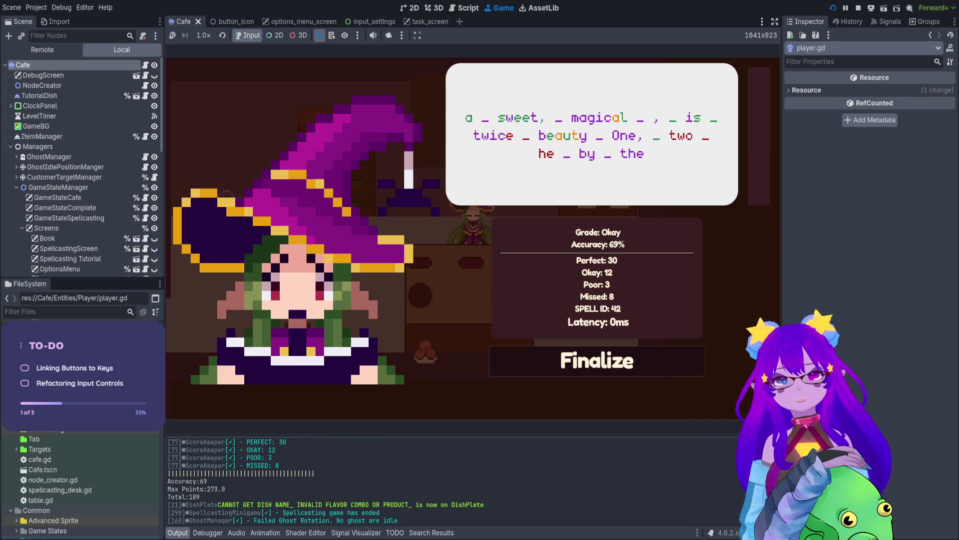
key("Return")
Carry the finished dish around the café, set it on a table plate and pick it back up.
key("Left")
key("Down")
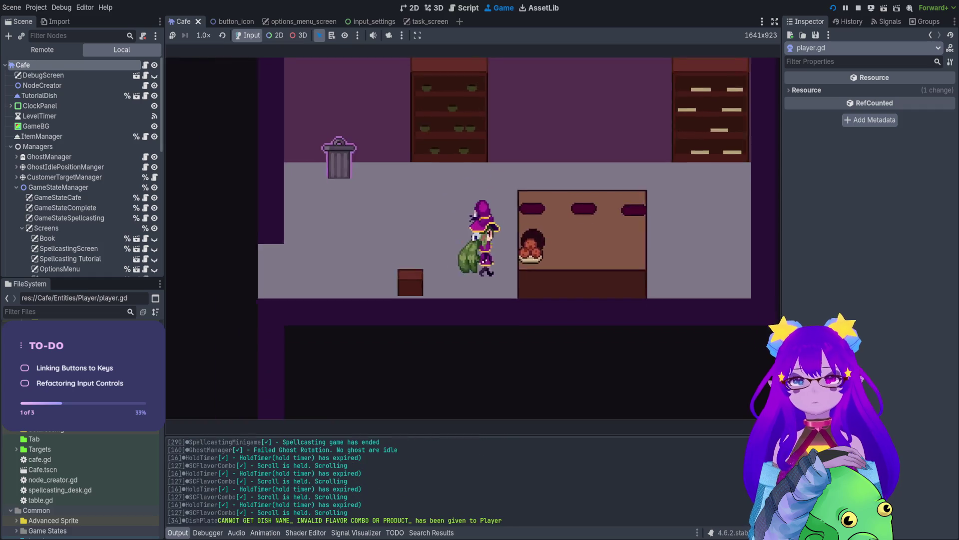
key("Down")
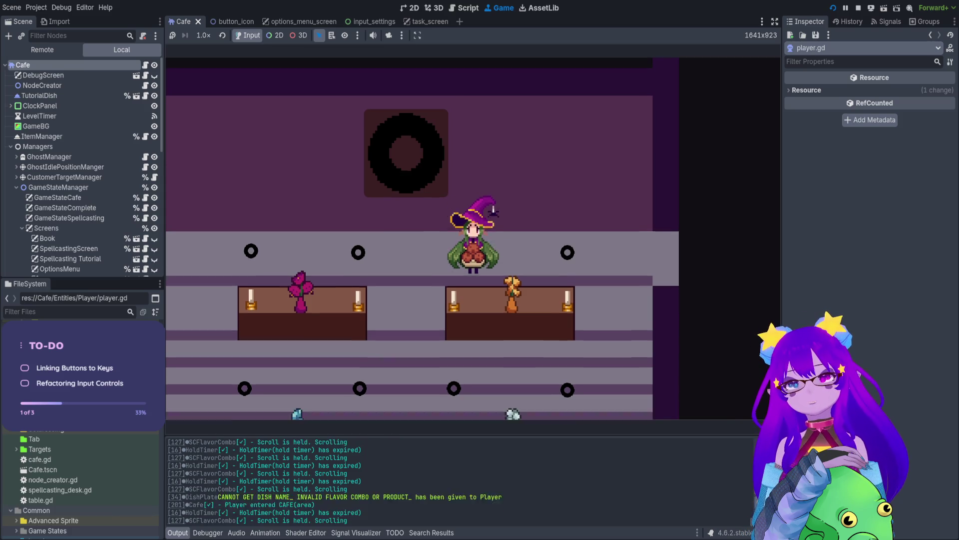
key("Right")
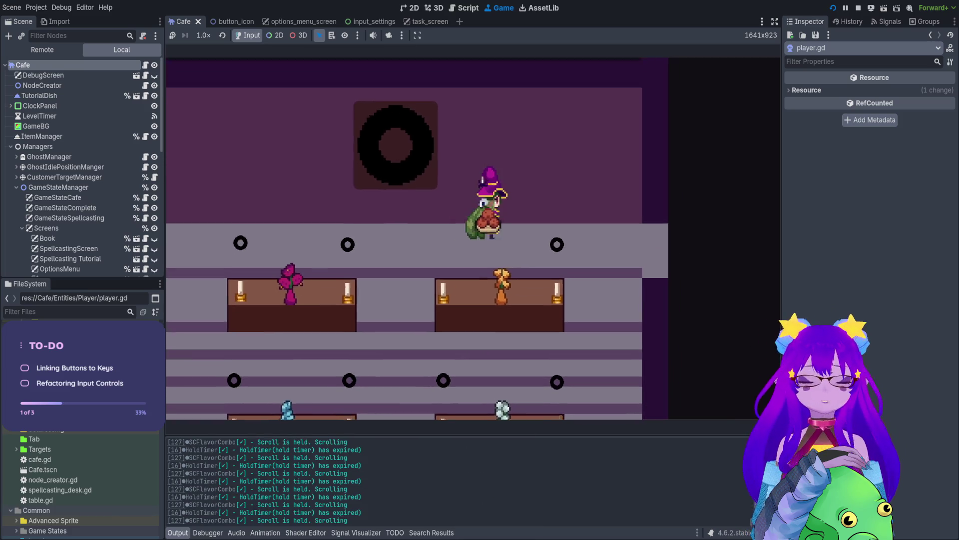
key("Up")
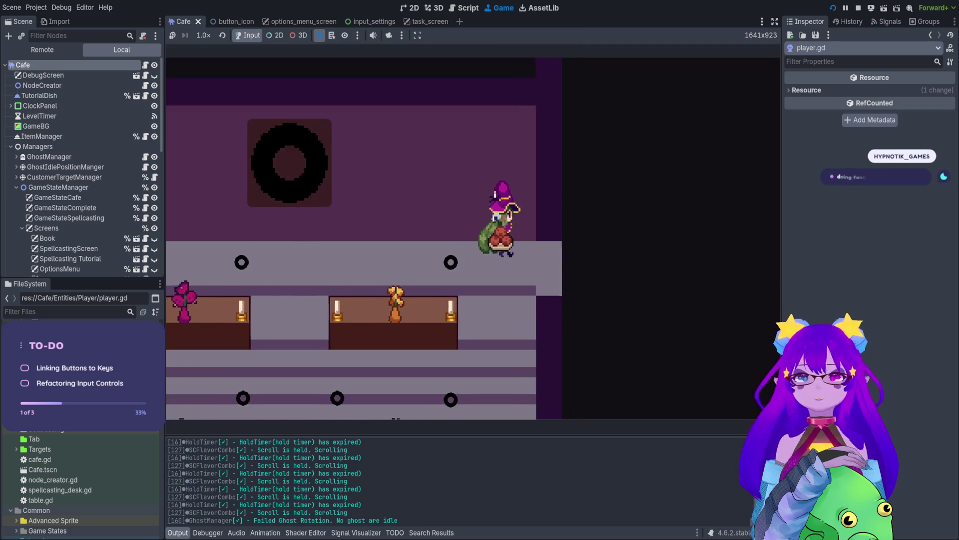
key("Right")
key("Left")
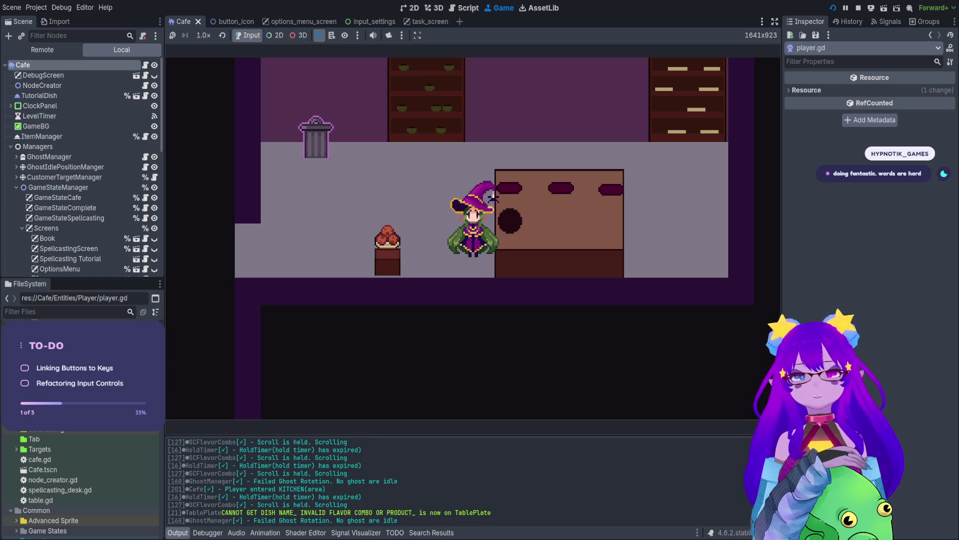
key("Left")
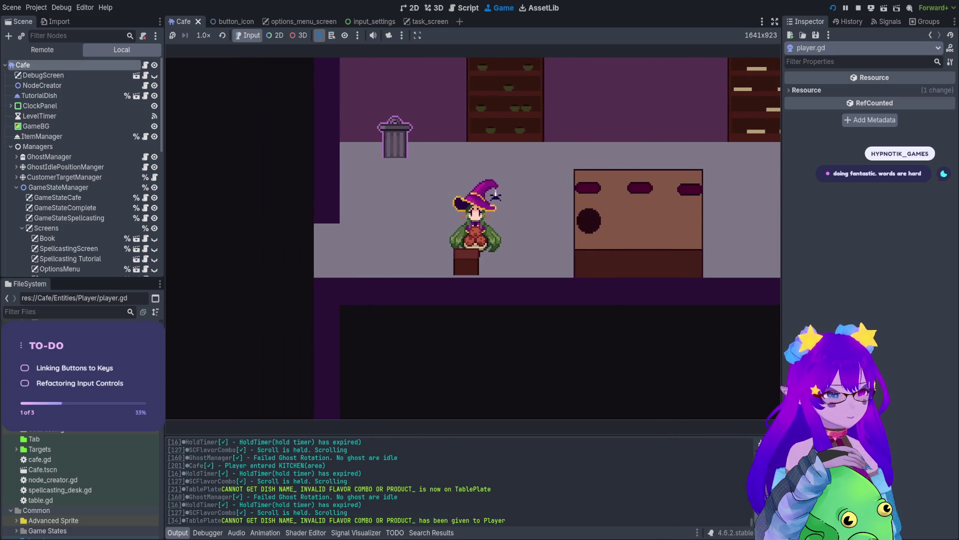
key("Left")
key("Right")
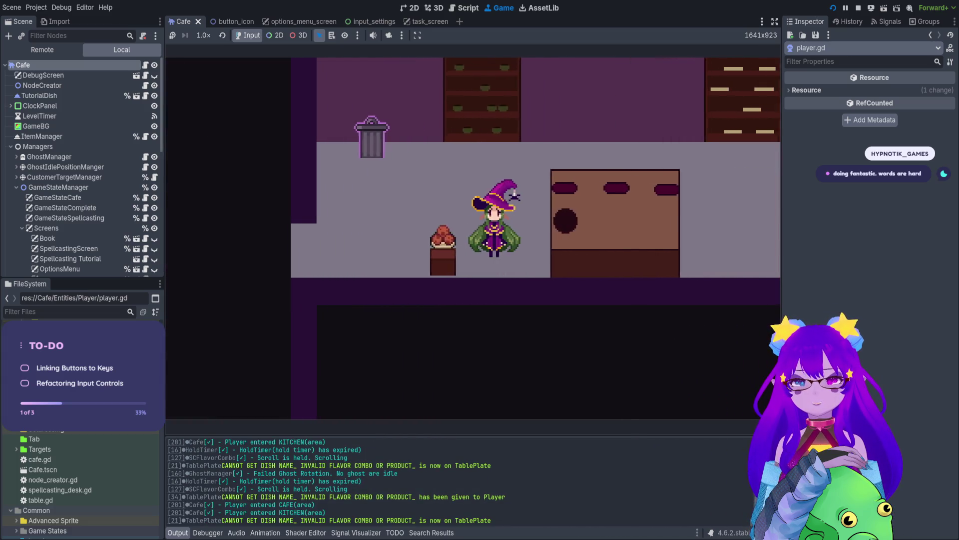
Show the options menu's Controls bindings, scrolled down to Hold Q.
key("Escape")
key("Right")
scroll(473, 249, "down", 5)
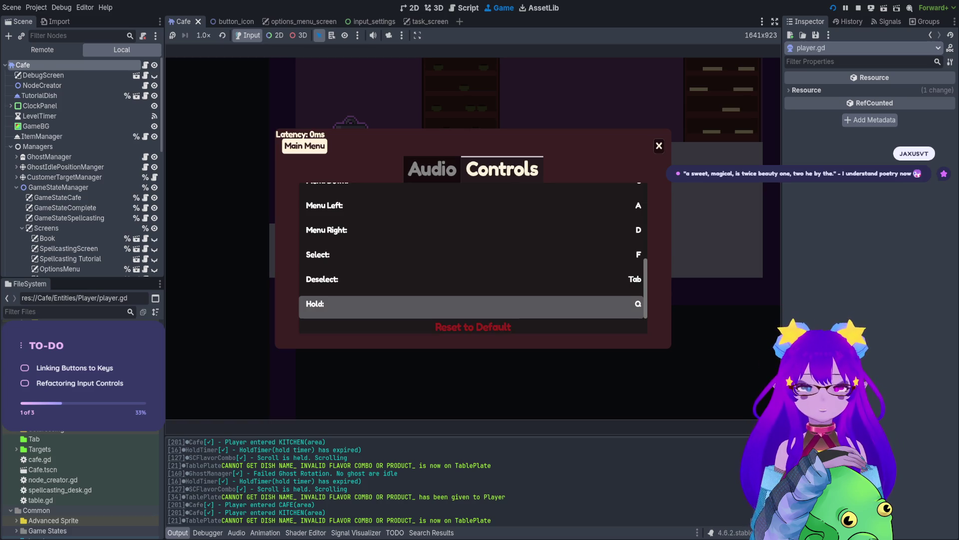
Rebind Hold with a mouse click, inspect the int-to-StringName error at input_settings.gd line 63, then return to 2D view.
key("Return")
left_click(638, 314)
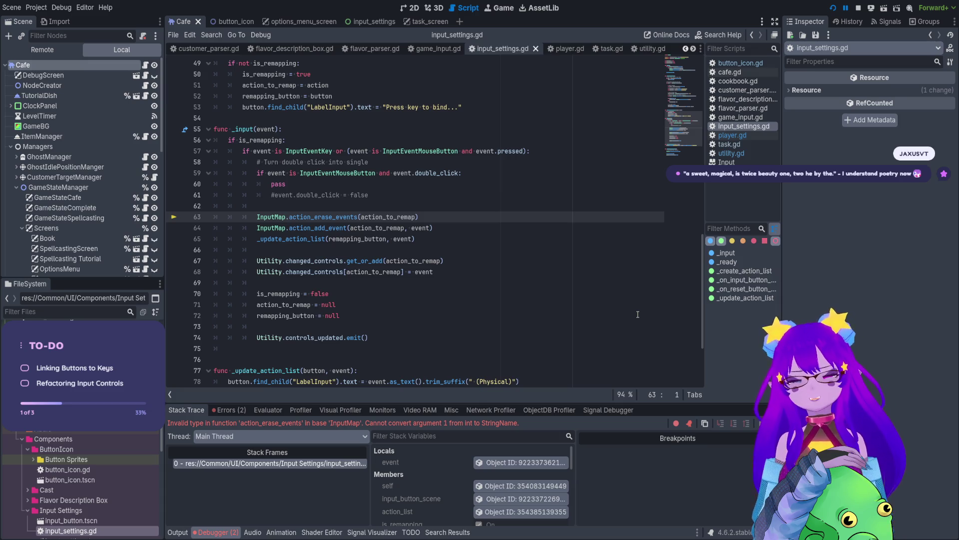
scroll(590, 303, "up", 14)
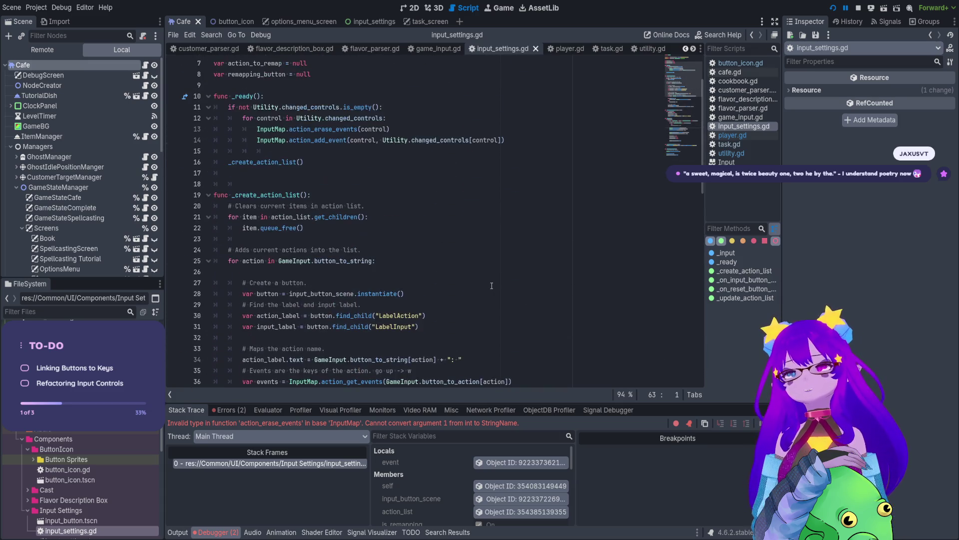
scroll(494, 285, "down", 17)
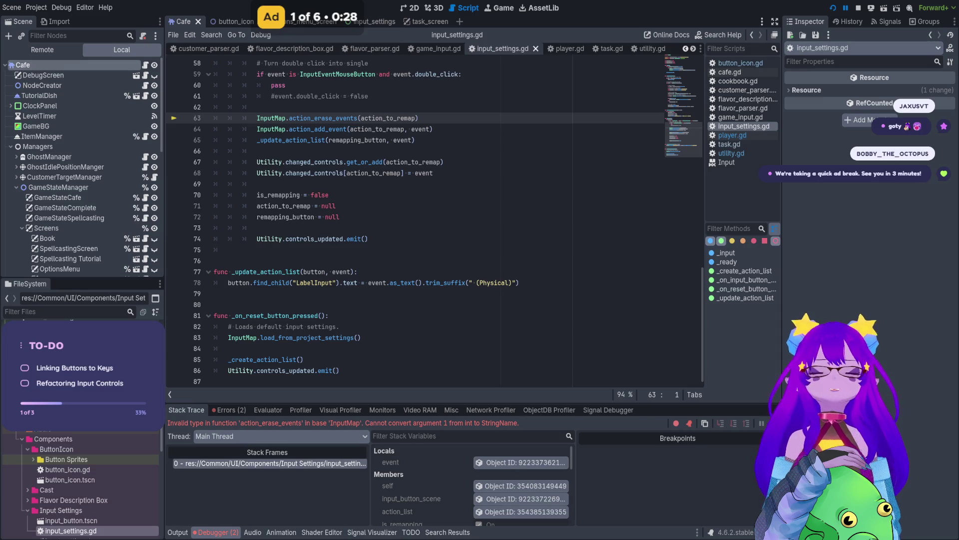
key("ctrl+F1")
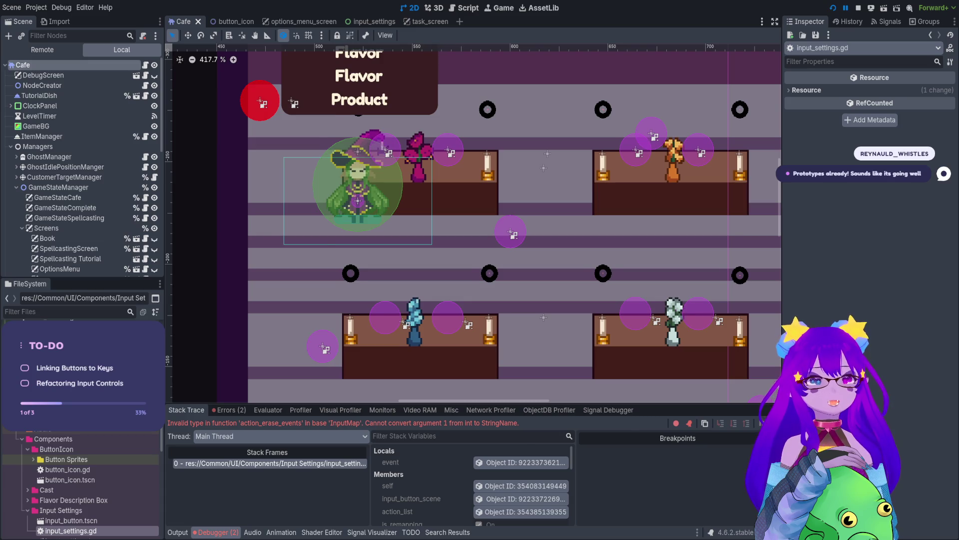
Stop the game and bring input_settings.gd up in the script editor at _ready.
scroll(405, 180, "right", 5)
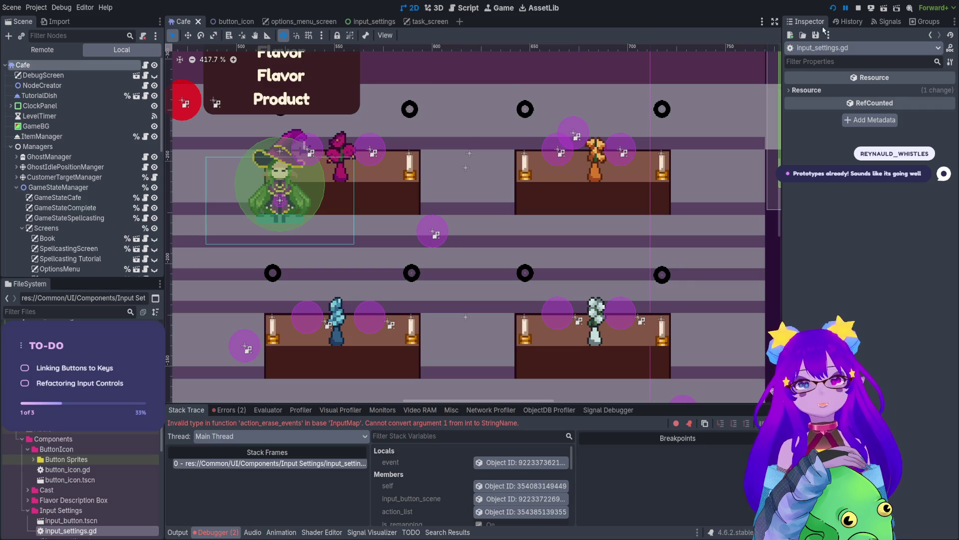
left_click(856, 8)
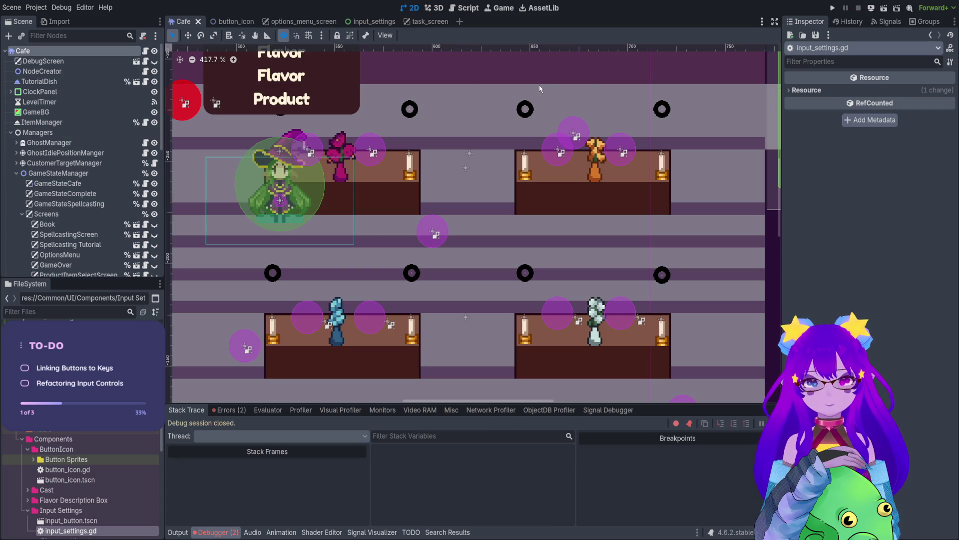
left_click(498, 8)
left_click(464, 8)
Read through _create_action_list in input_settings.gd, including the LabelAction and LabelInput lines.
scroll(428, 145, "up", 4)
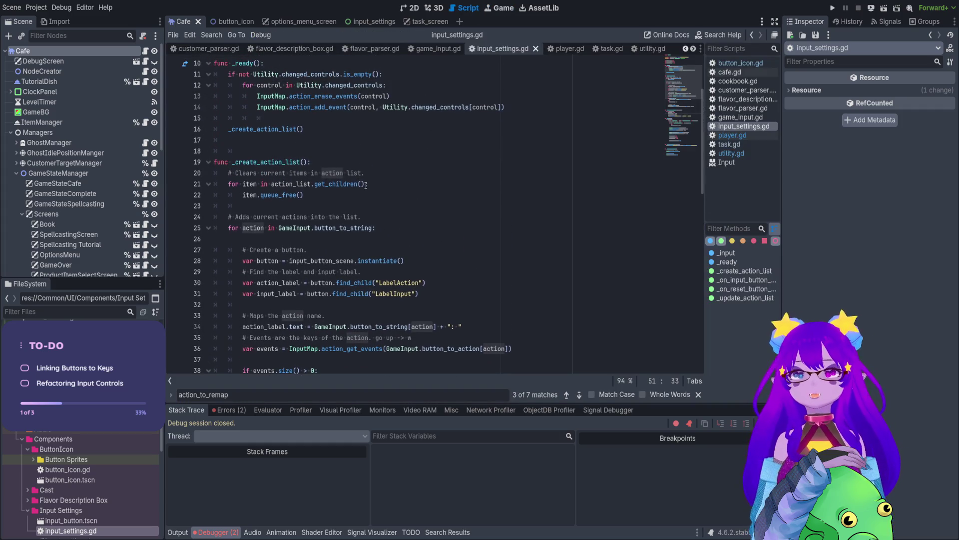
left_click(302, 161)
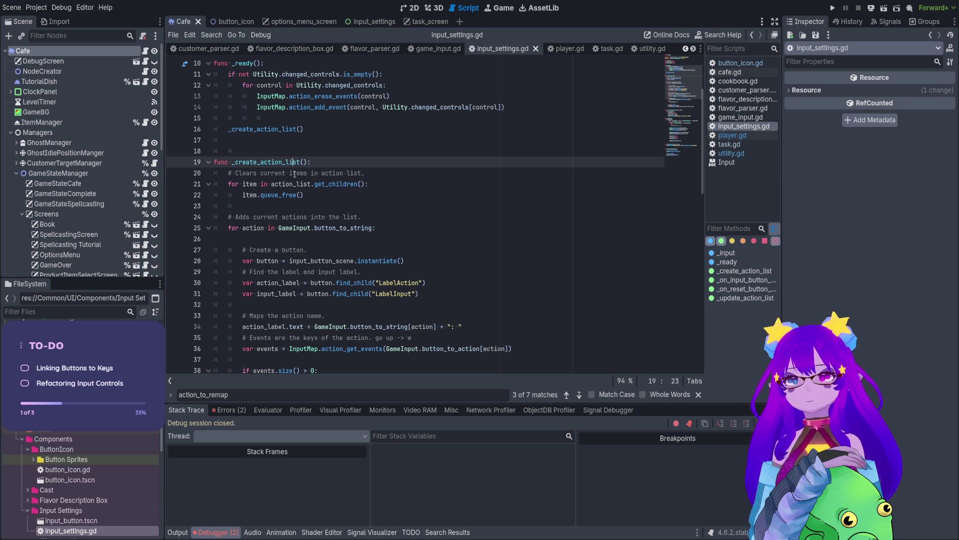
left_click(291, 172)
scroll(319, 231, "up", 3)
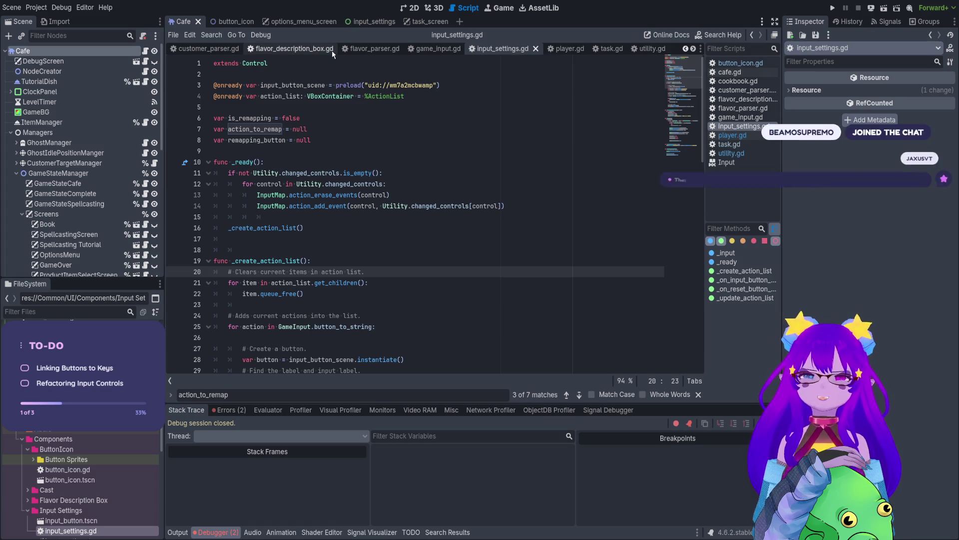
scroll(382, 144, "down", 2)
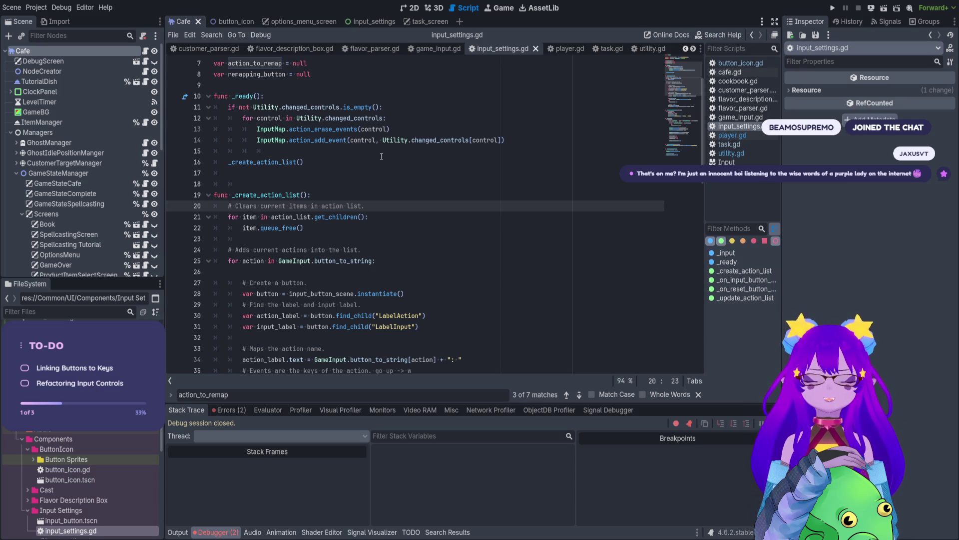
scroll(395, 146, "down", 1)
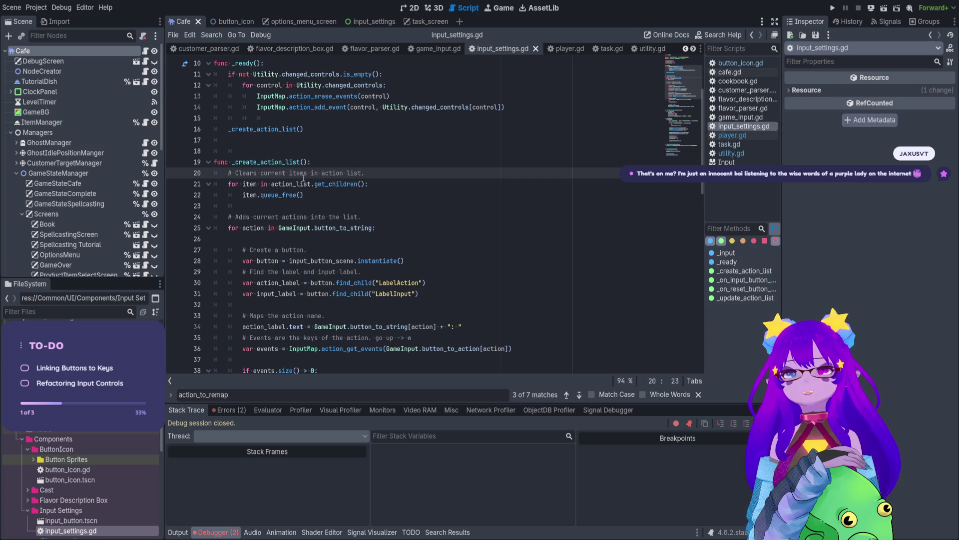
scroll(319, 212, "down", 1)
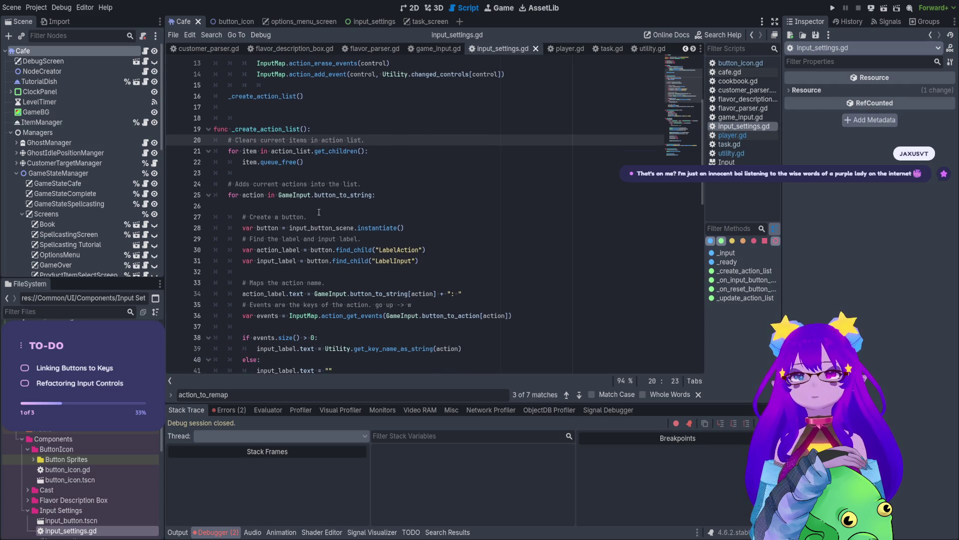
left_click_drag(426, 251, 378, 250)
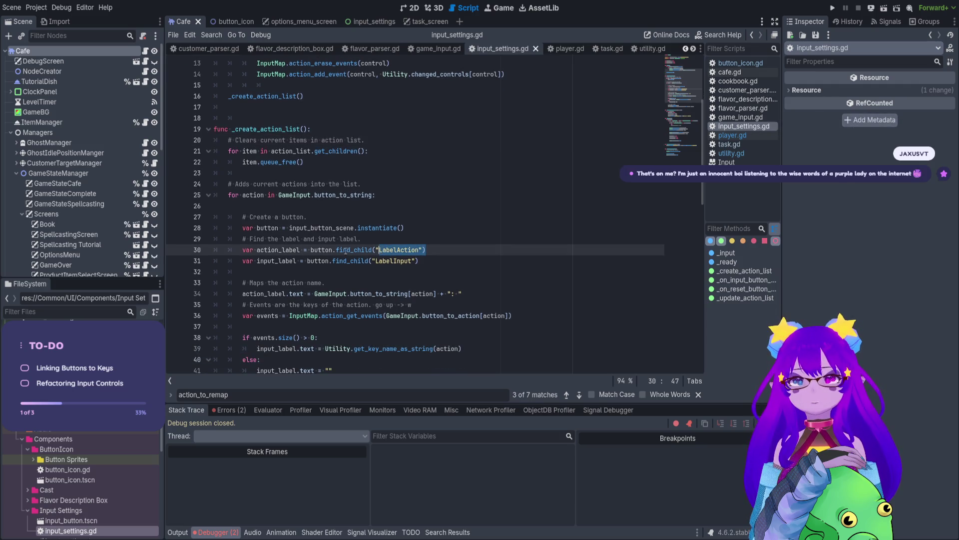
left_click(300, 250)
left_click_drag(389, 250, 405, 250)
left_click(416, 261)
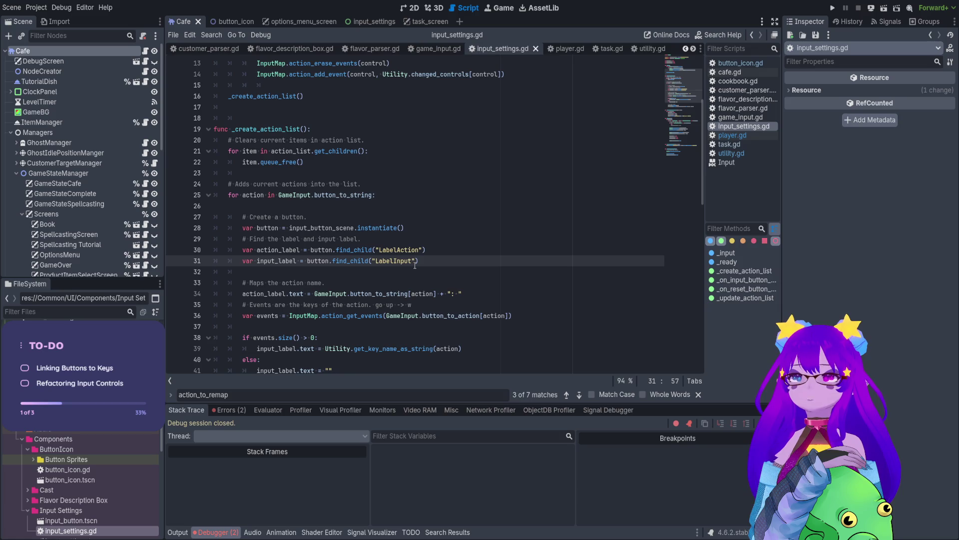
scroll(415, 265, "down", 1)
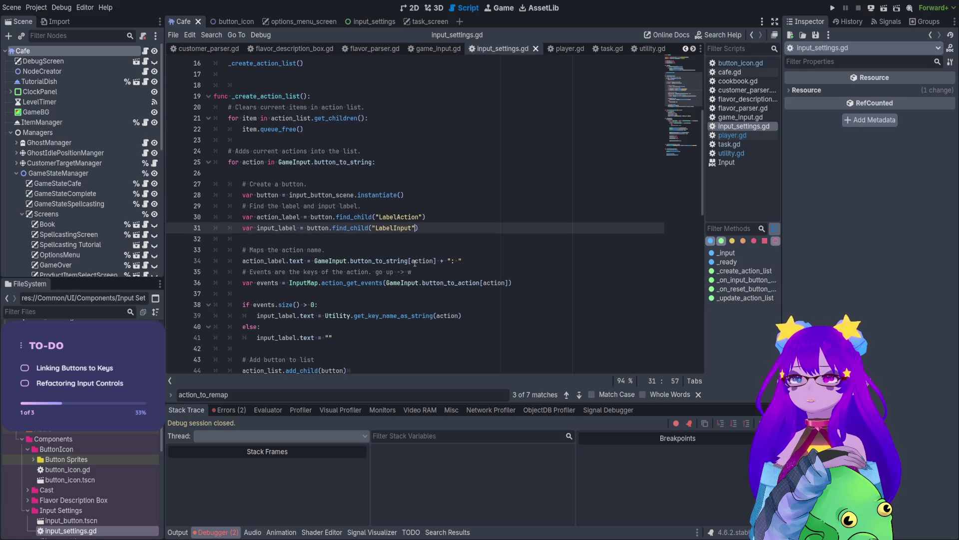
Filter the FileSystem by 'input' and open the input_button.tscn scene.
left_click(112, 312)
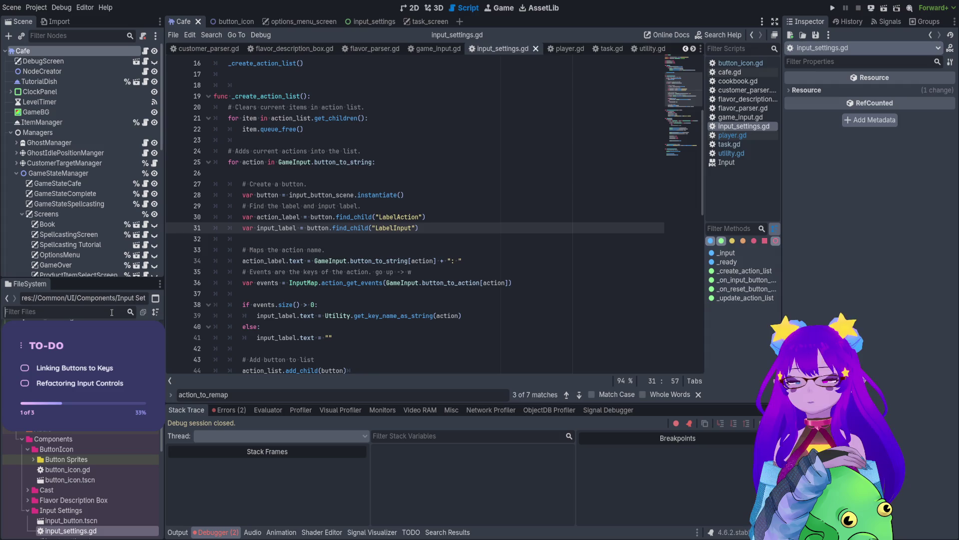
type("input")
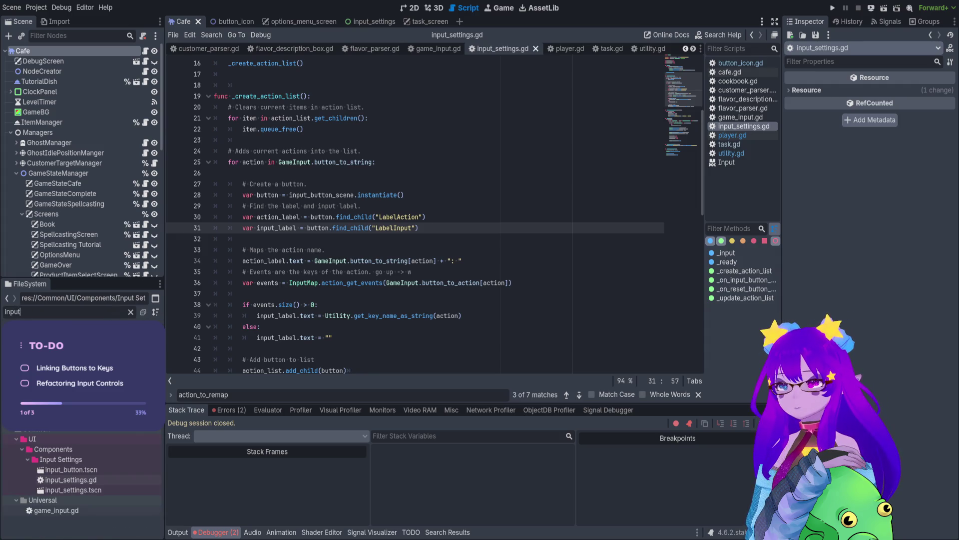
double_click(112, 469)
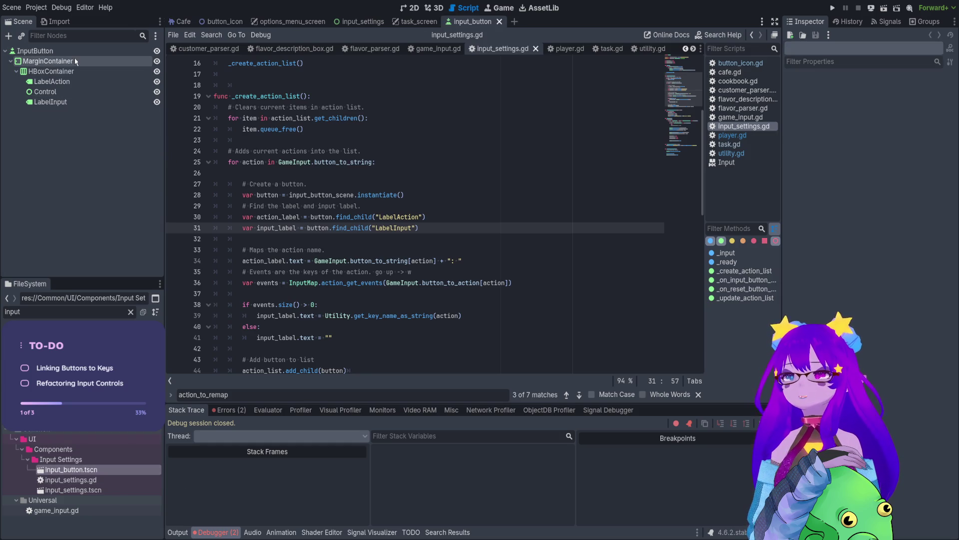
Select the InputButton root node and scroll through its properties.
left_click(35, 50)
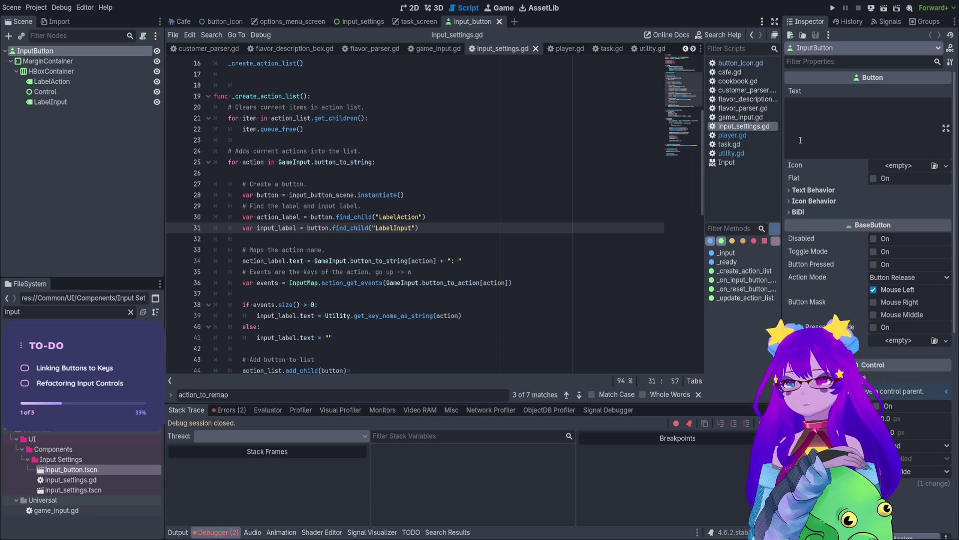
scroll(383, 220, "down", 1)
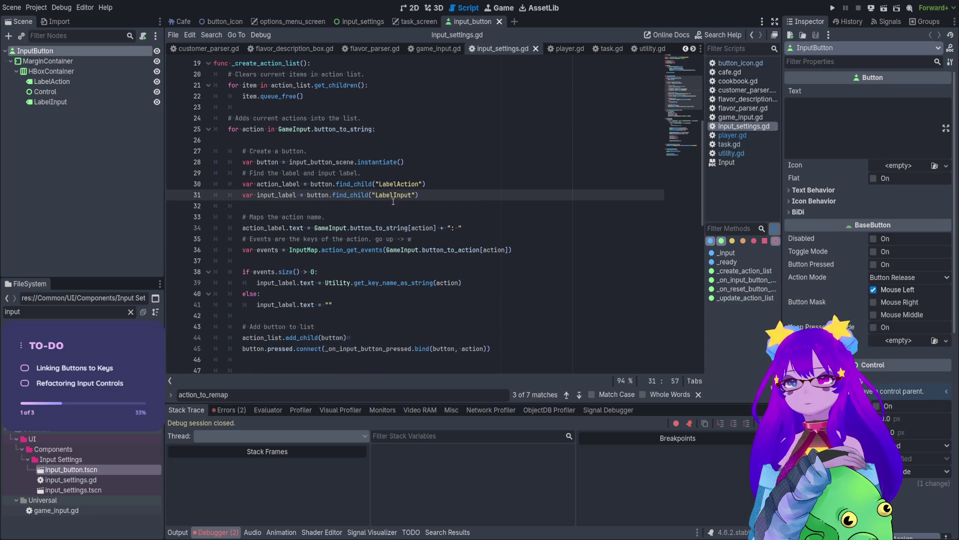
scroll(401, 203, "down", 1)
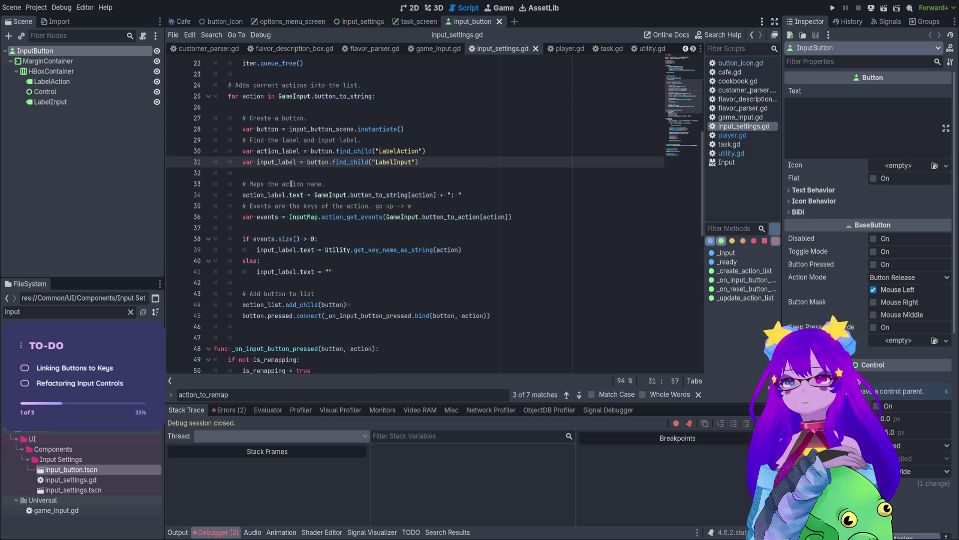
scroll(380, 186, "down", 4)
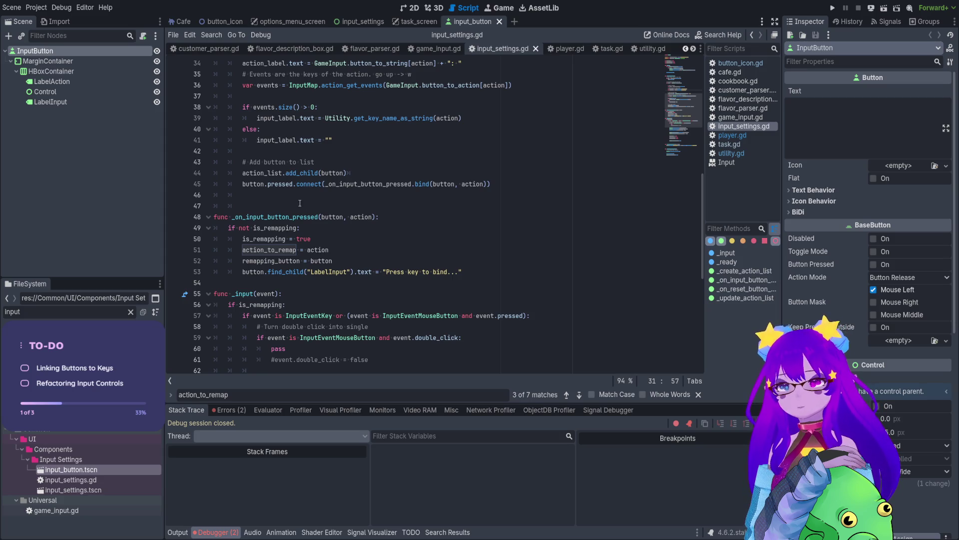
Highlight uses of action and button in the action_to_remap and remapping_button assignments.
left_click(286, 249)
double_click(320, 249)
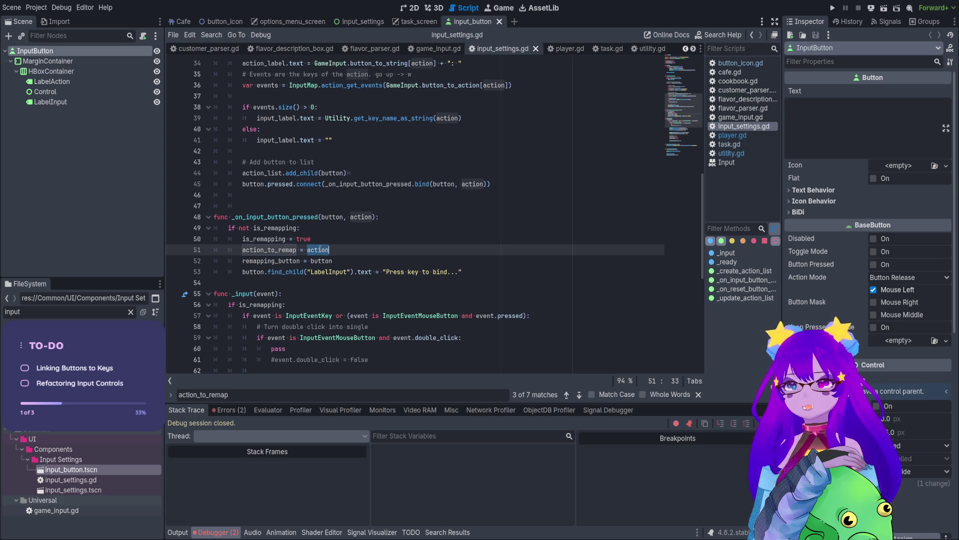
left_click(281, 261)
double_click(313, 261)
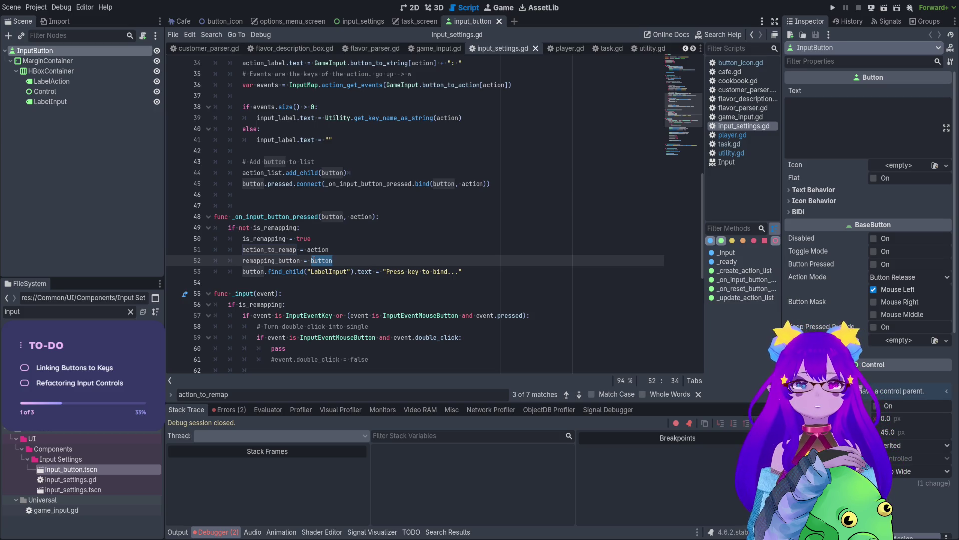
Add a print(button) line right after action_list.add_child(button).
left_click(351, 176)
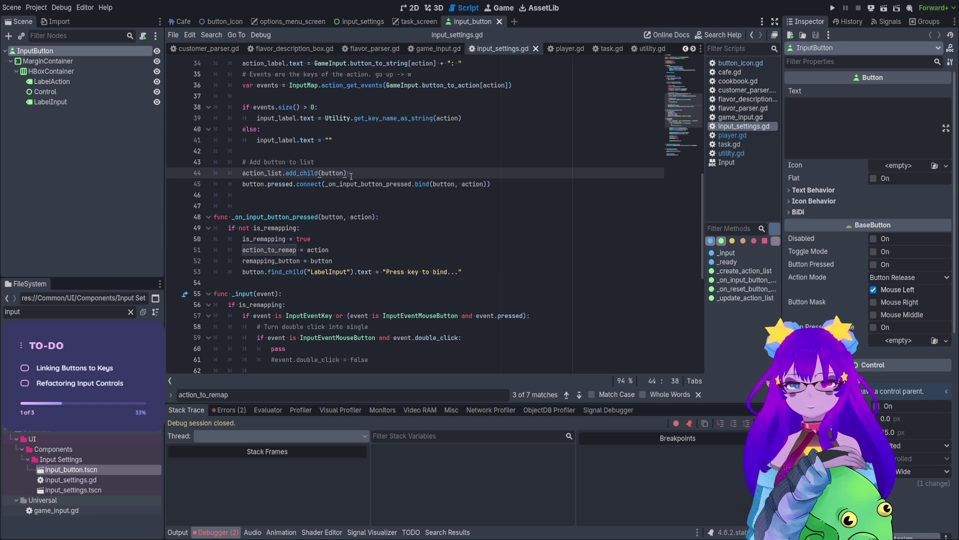
key("Return")
type("print(button")
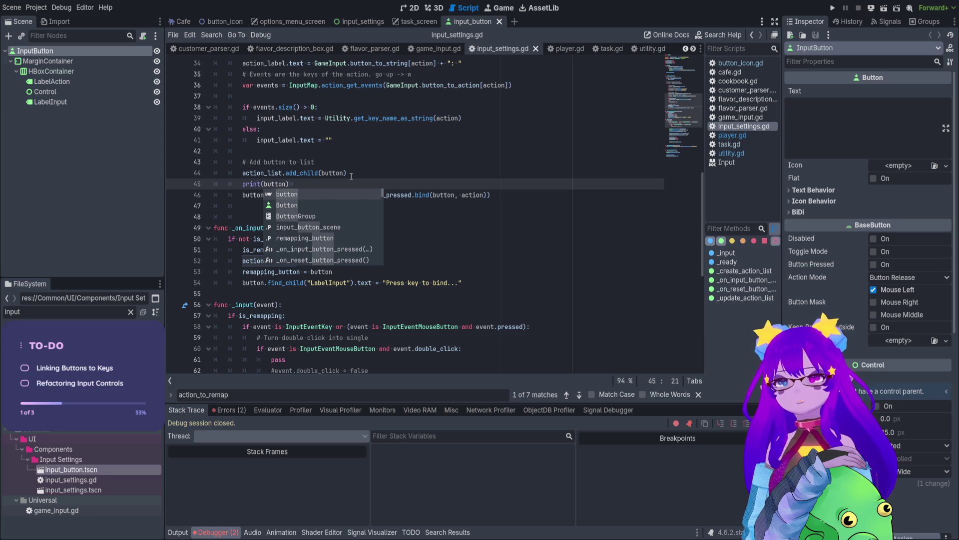
Save input_settings.gd and run the project.
left_click(351, 176)
key("ctrl+s")
left_click(832, 7)
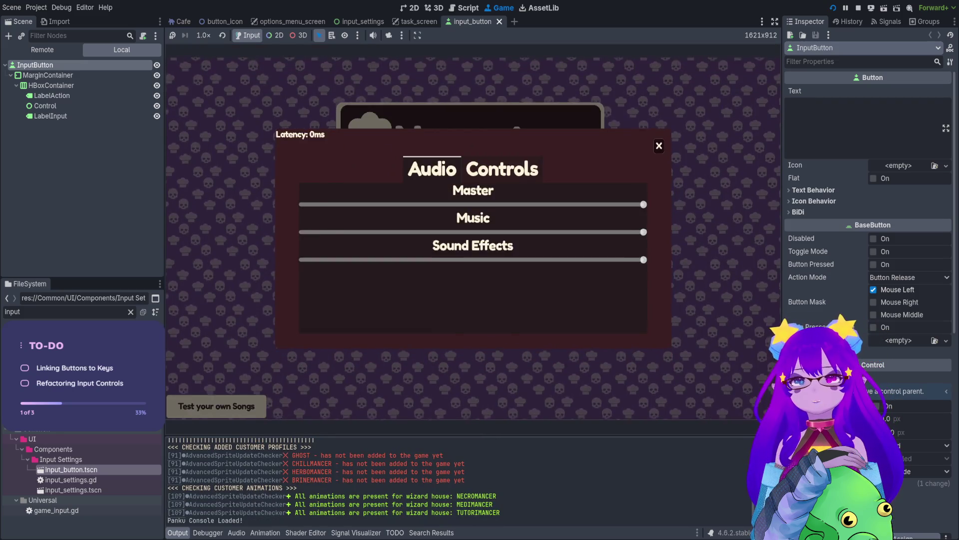
In the game's controls options, rebind the Hold action to Q.
left_click(502, 169)
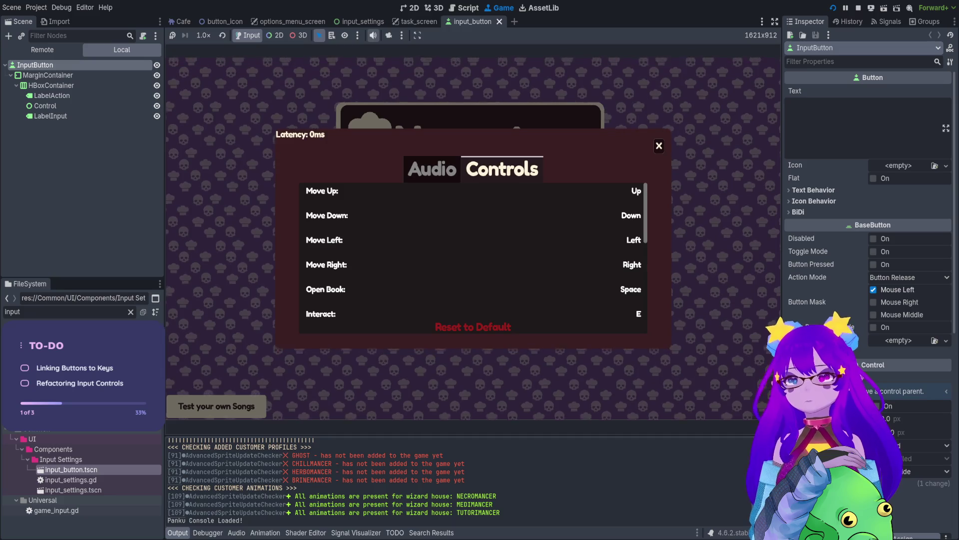
scroll(584, 307, "down", 4)
left_click(472, 306)
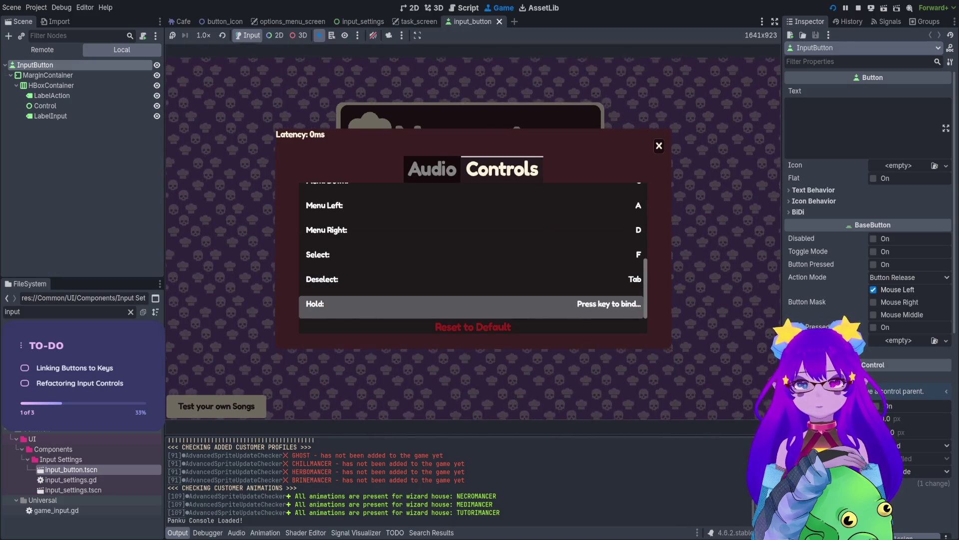
key("q")
Review the printed Button nodes in the Output log, then stop the game.
left_click(178, 532)
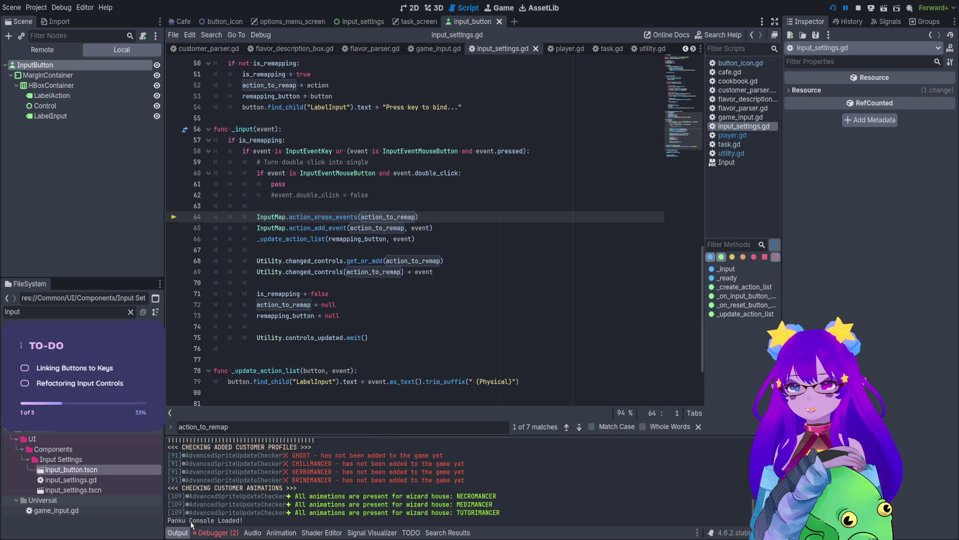
scroll(210, 509, "down", 10)
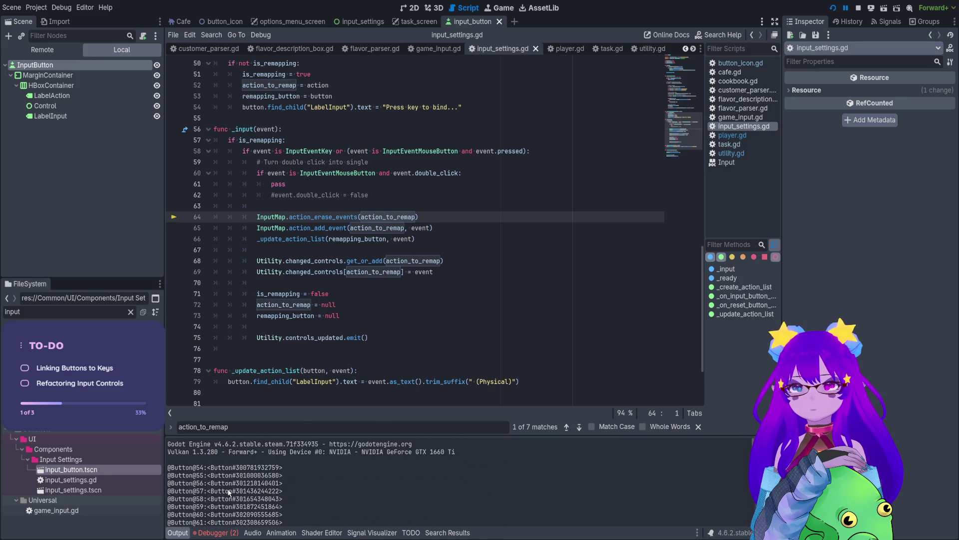
scroll(263, 466, "down", 2)
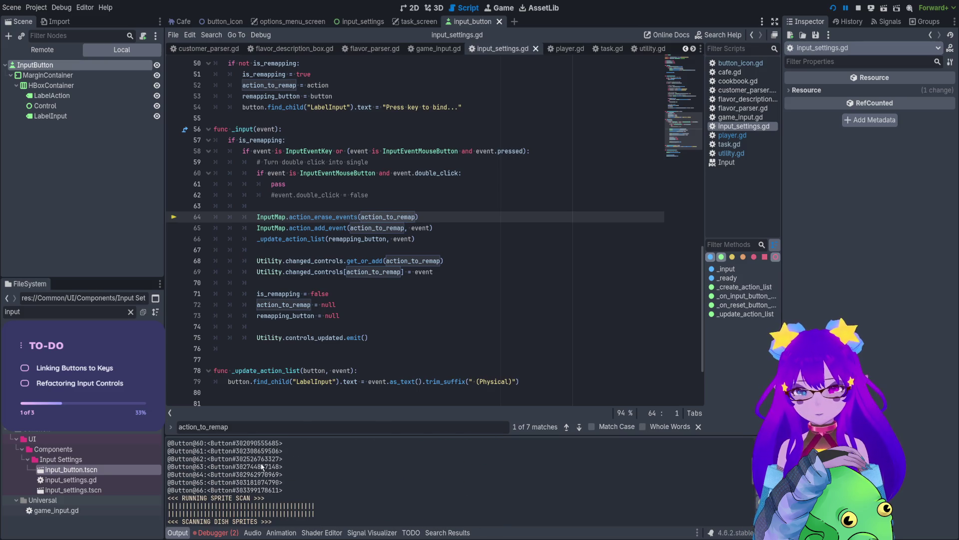
left_click(858, 8)
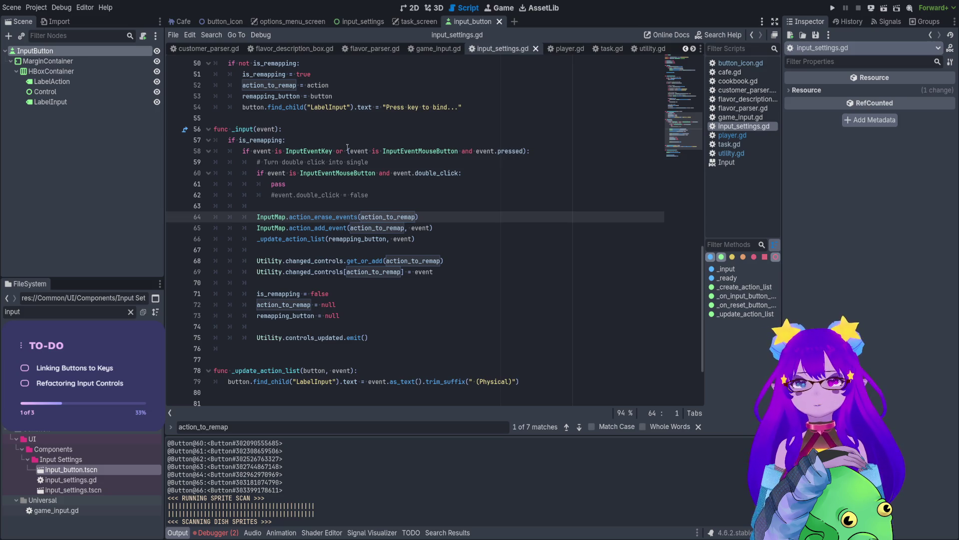
Select and review lines 40–49 of input_settings.gd.
scroll(327, 173, "up", 7)
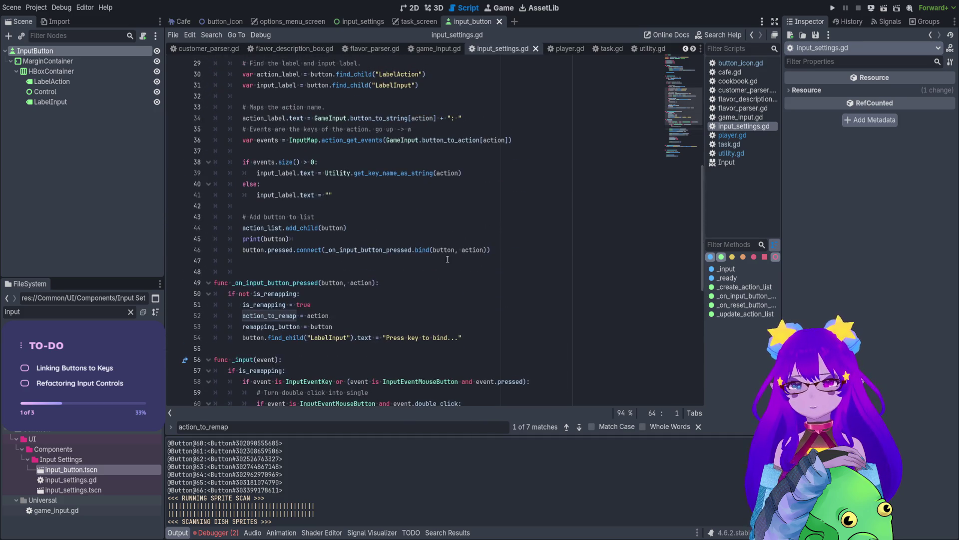
mouse_move(260, 184)
left_mouse_down()
mouse_move(332, 206)
mouse_move(380, 282)
left_mouse_up()
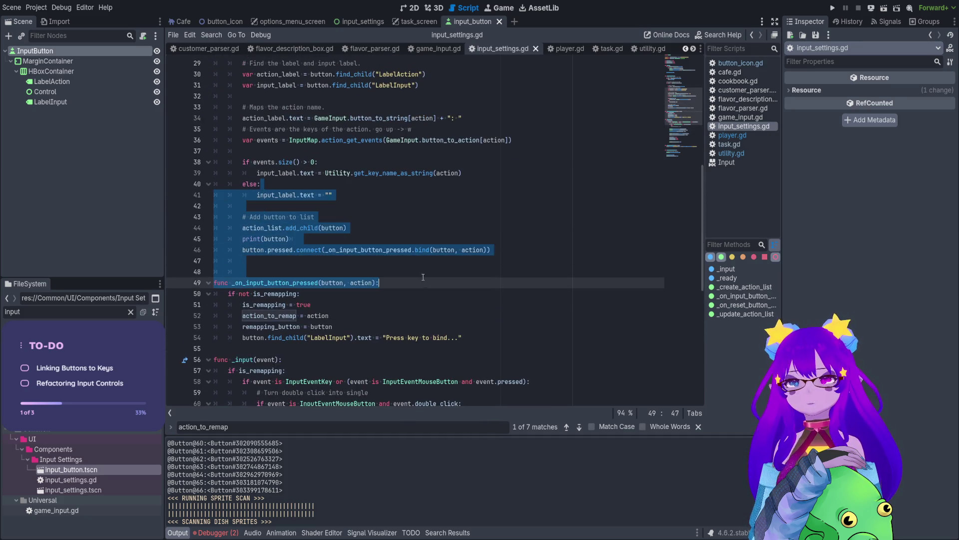
scroll(444, 249, "down", 2)
left_click(444, 248)
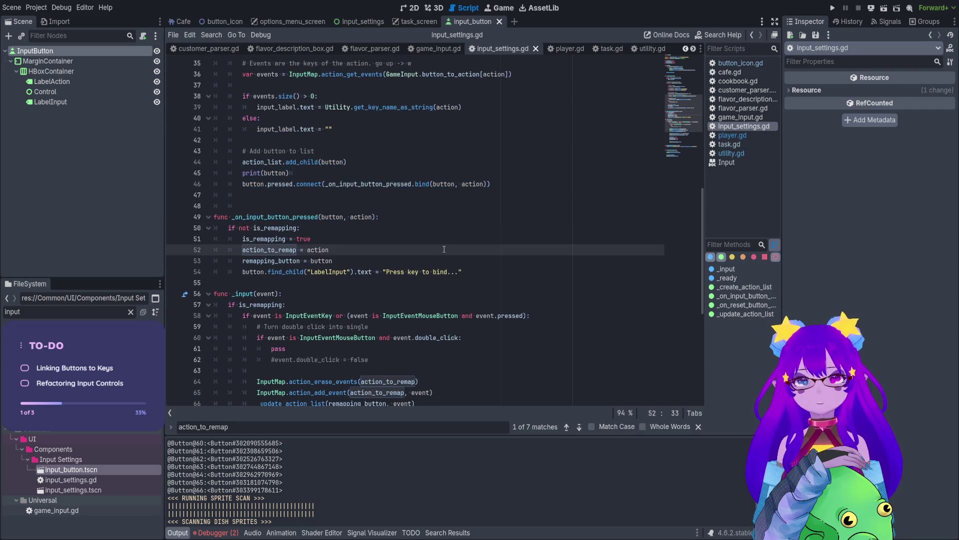
scroll(411, 250, "down", 1)
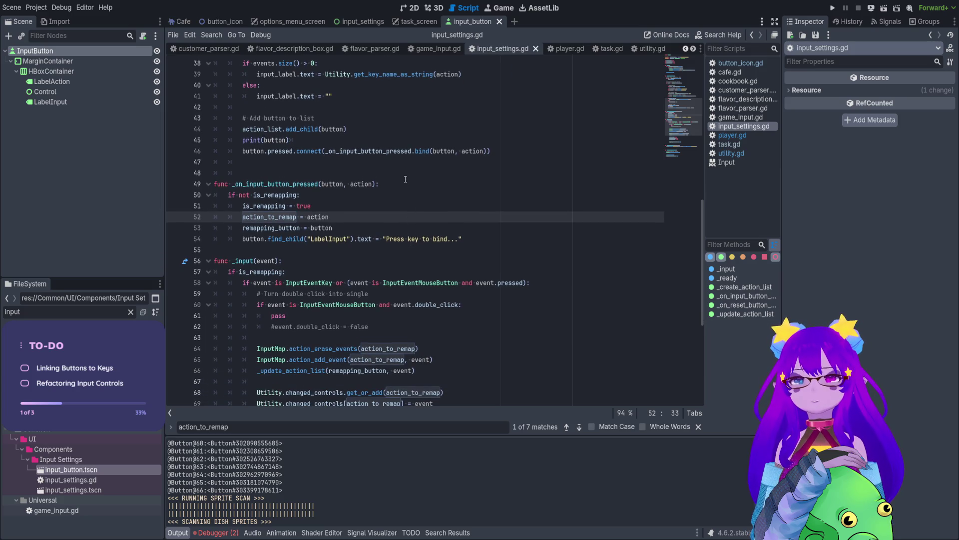
scroll(350, 160, "up", 1)
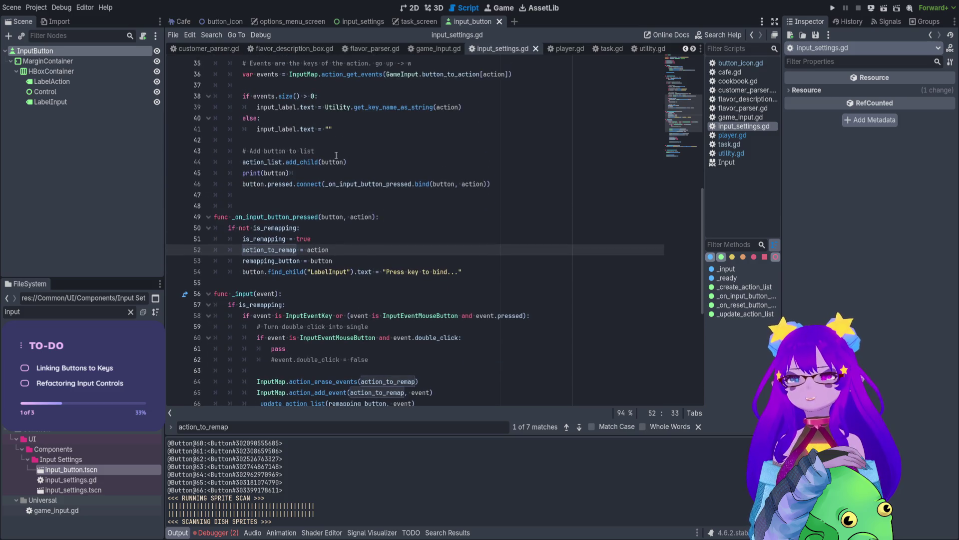
Delete the print(button) debug line.
left_click(301, 155)
left_click(330, 162)
left_click_drag(290, 173, 208, 172)
key("BackSpace")
key("BackSpace")
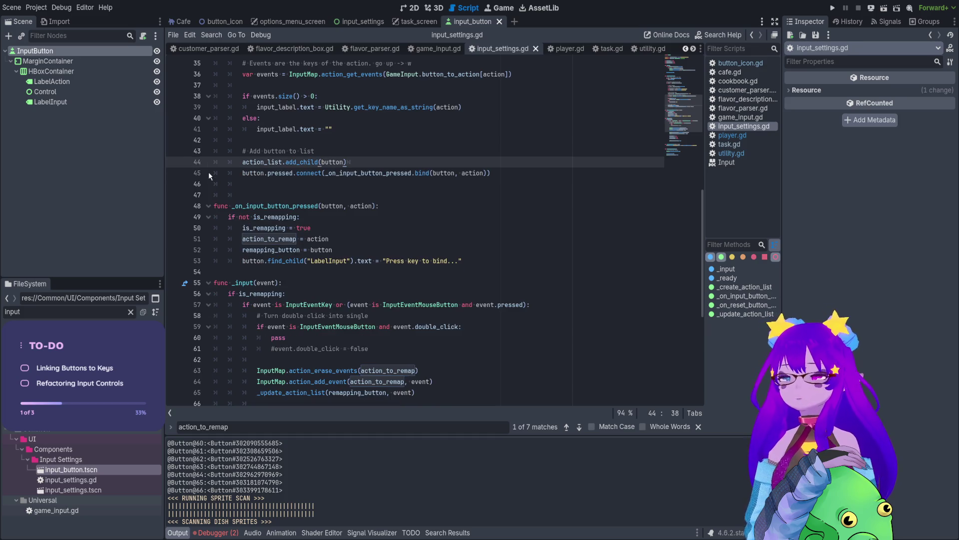
Inspect the pressed-signal bind of action, set a breakpoint on line 49, and run the game.
left_click(307, 173)
left_click_drag(258, 173, 287, 173)
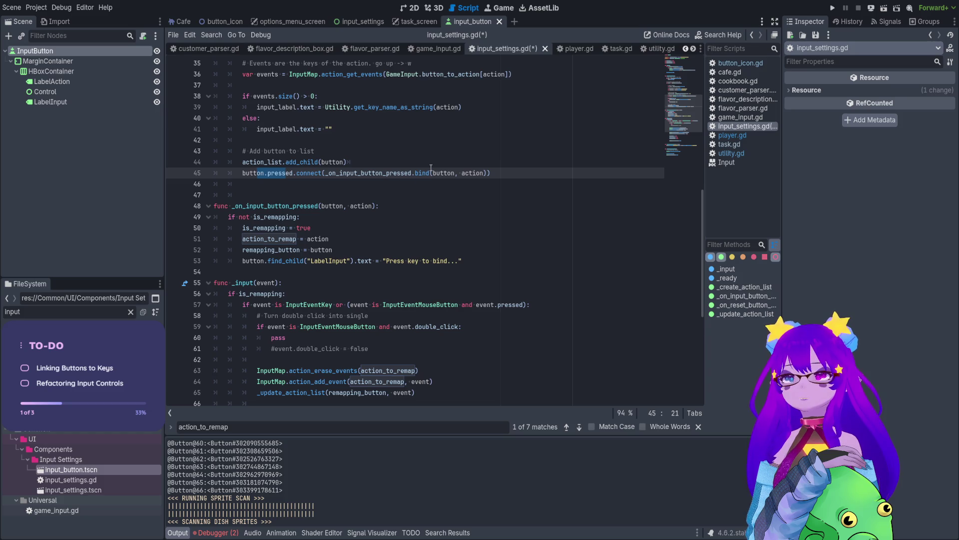
left_click(467, 172)
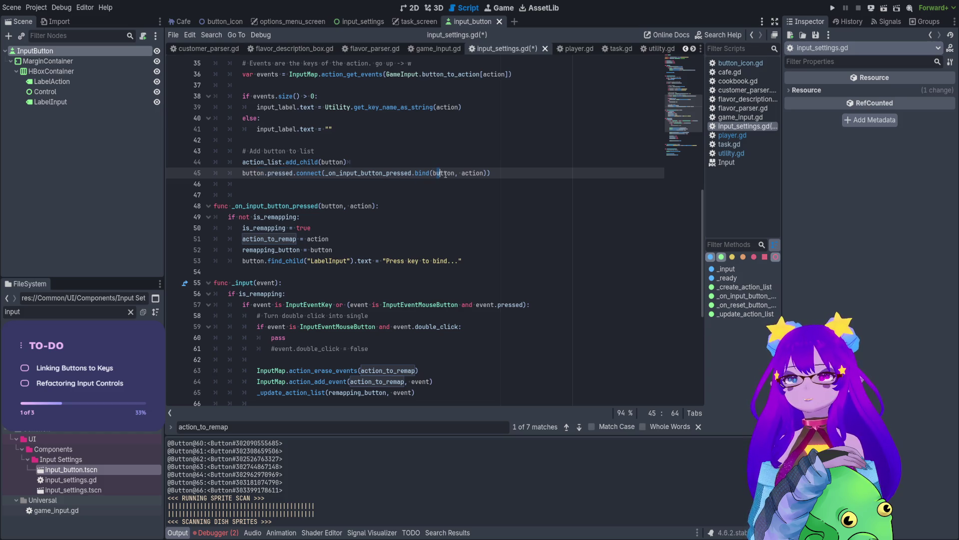
double_click(467, 172)
left_click(174, 217)
left_click(833, 10)
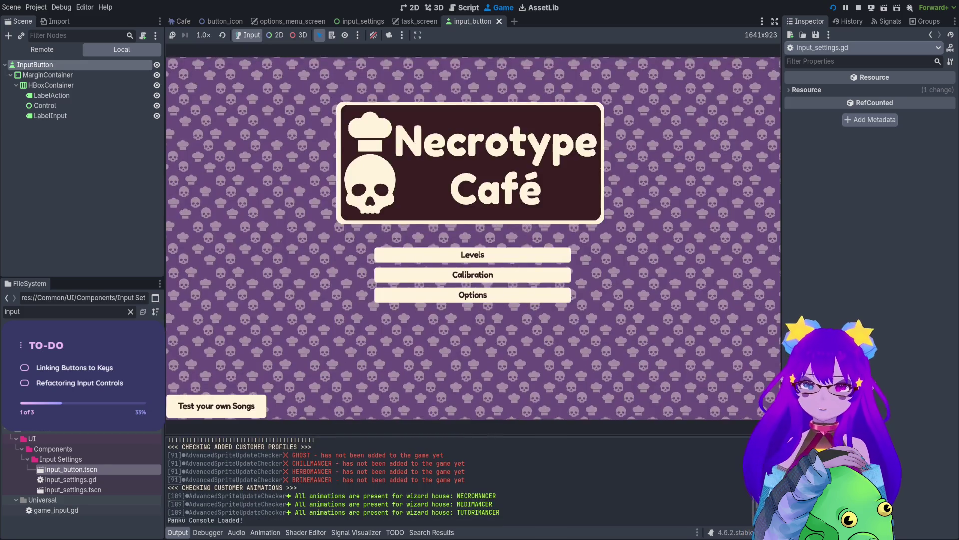
In the game, open Options > Controls and pick a control to hit the breakpoint.
left_click(473, 293)
left_click(505, 167)
left_click(432, 213)
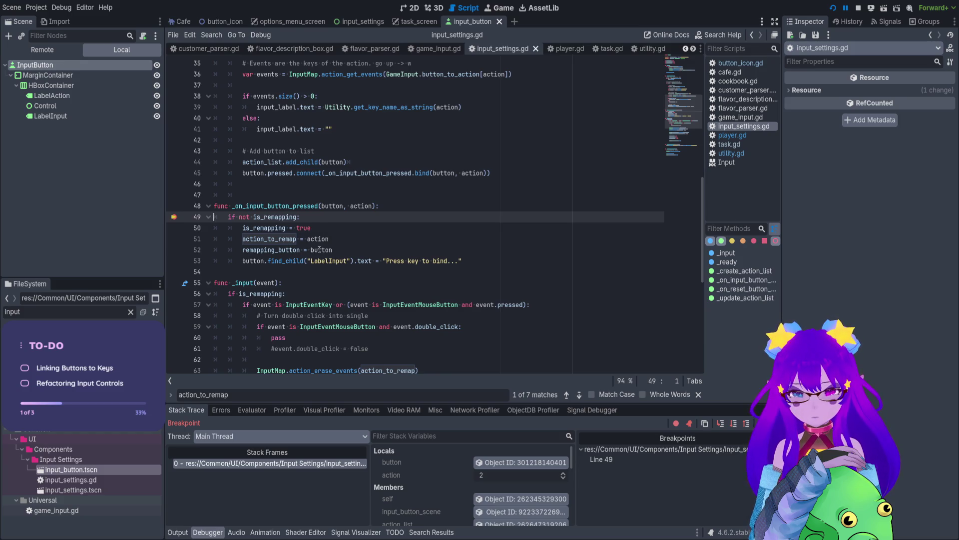
Scroll through the paused script and select the event label expression on line 78.
scroll(466, 505, "down", 5)
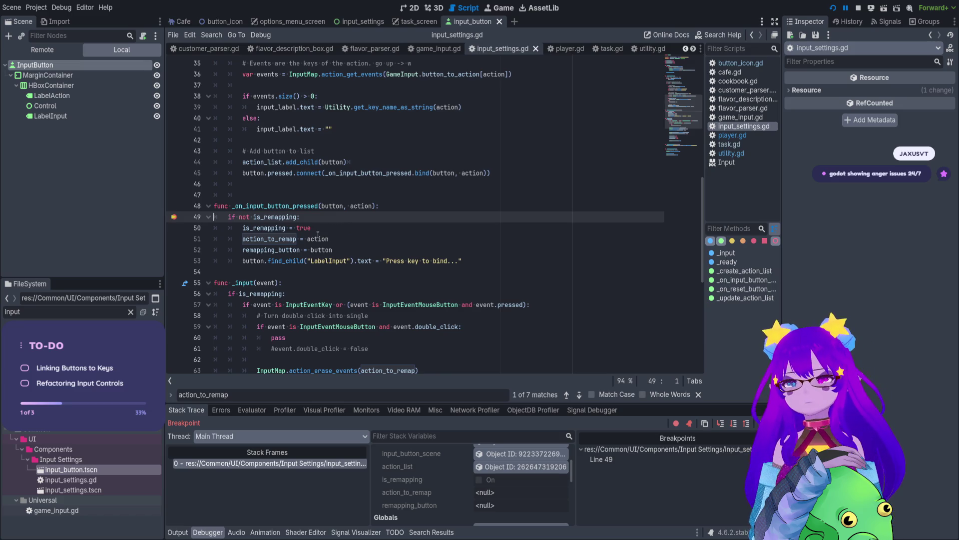
scroll(294, 227, "down", 1)
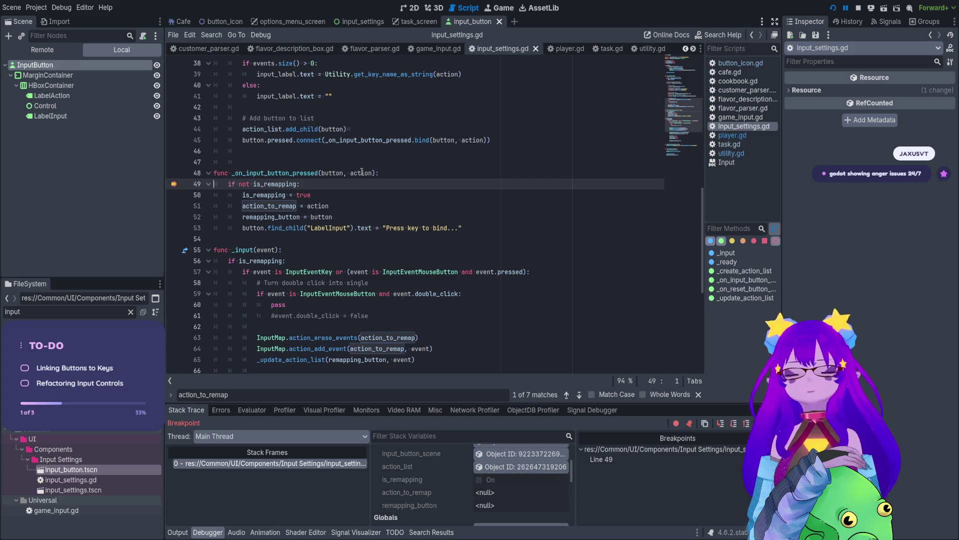
scroll(361, 171, "down", 1)
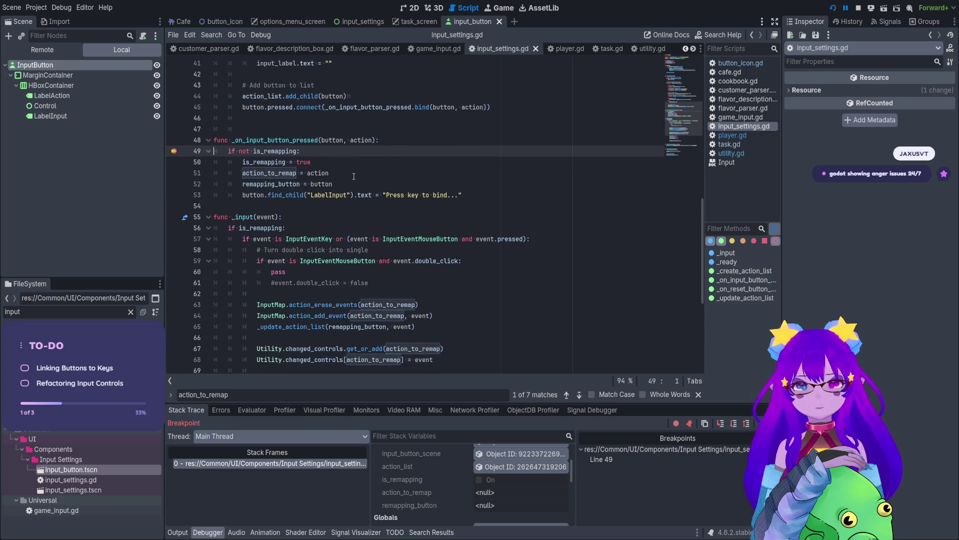
scroll(354, 176, "up", 2)
scroll(348, 181, "down", 4)
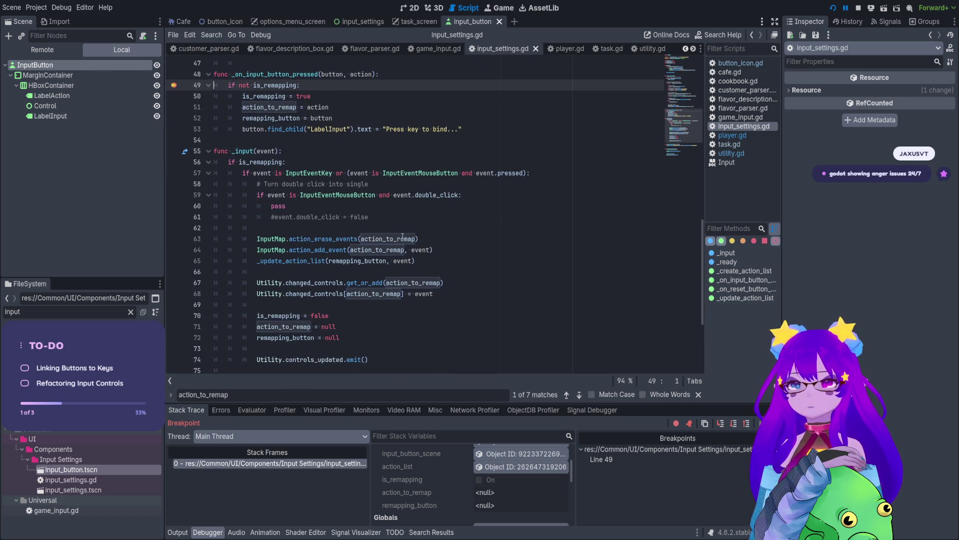
scroll(402, 237, "down", 4)
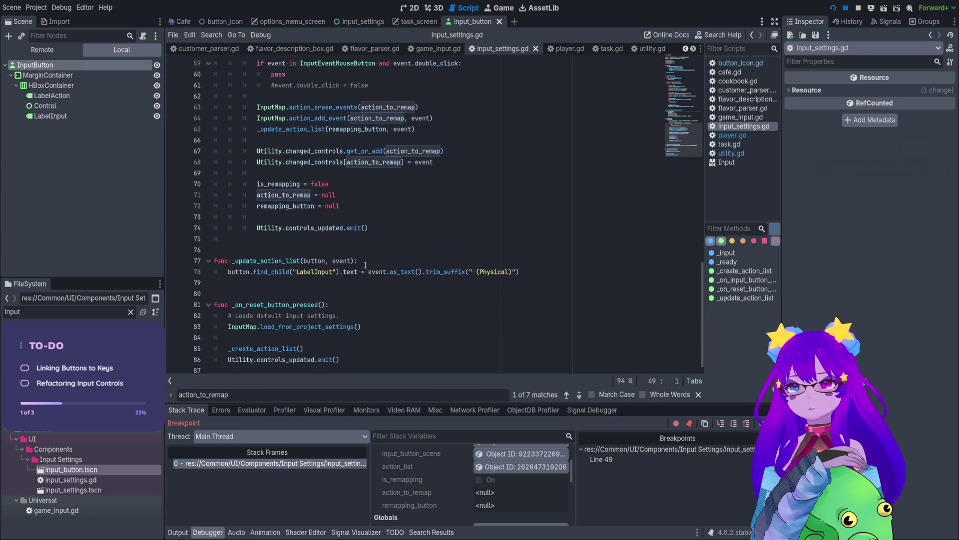
left_click(469, 271)
left_click(366, 271)
left_click_drag(367, 271, 520, 274)
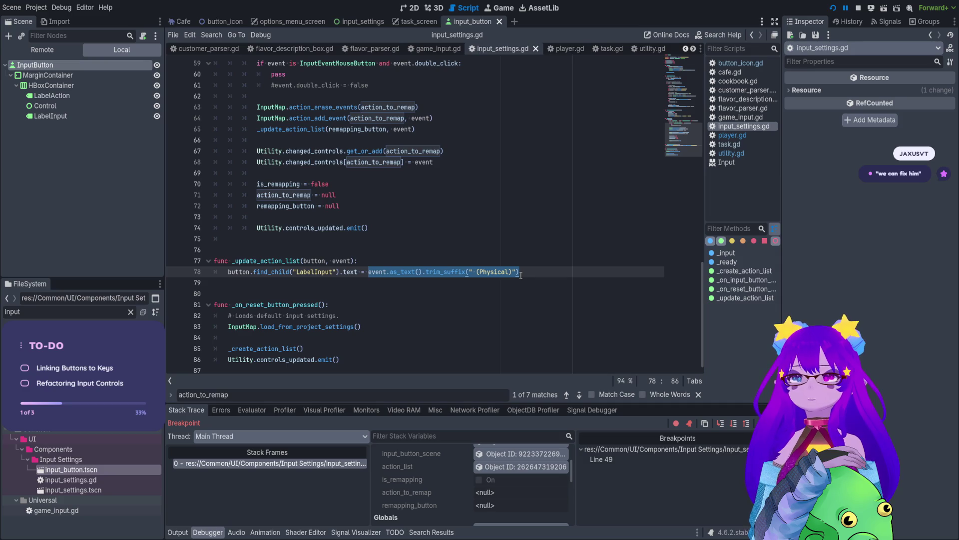
left_click_drag(370, 272, 555, 273)
key("BackSpace")
type("Ga")
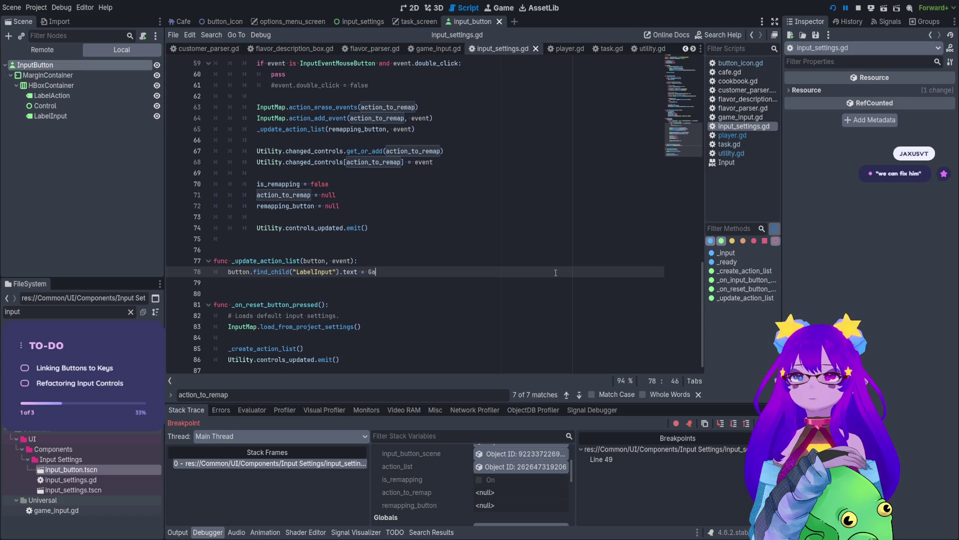
type("meIN")
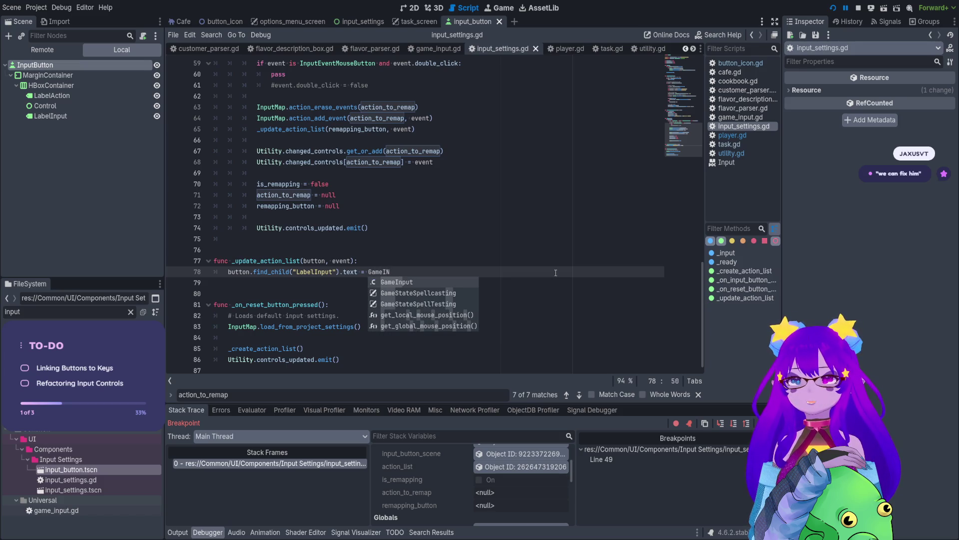
key("Return")
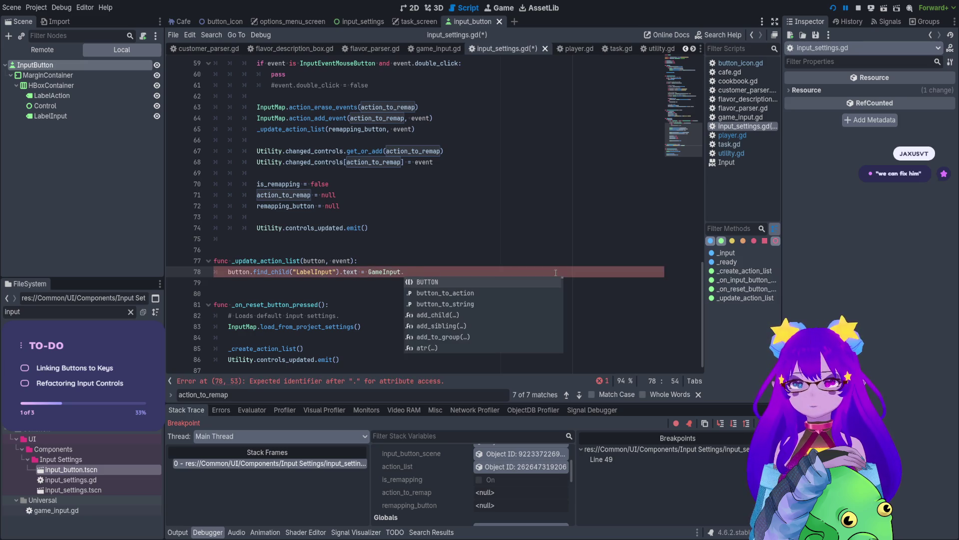
type("butt")
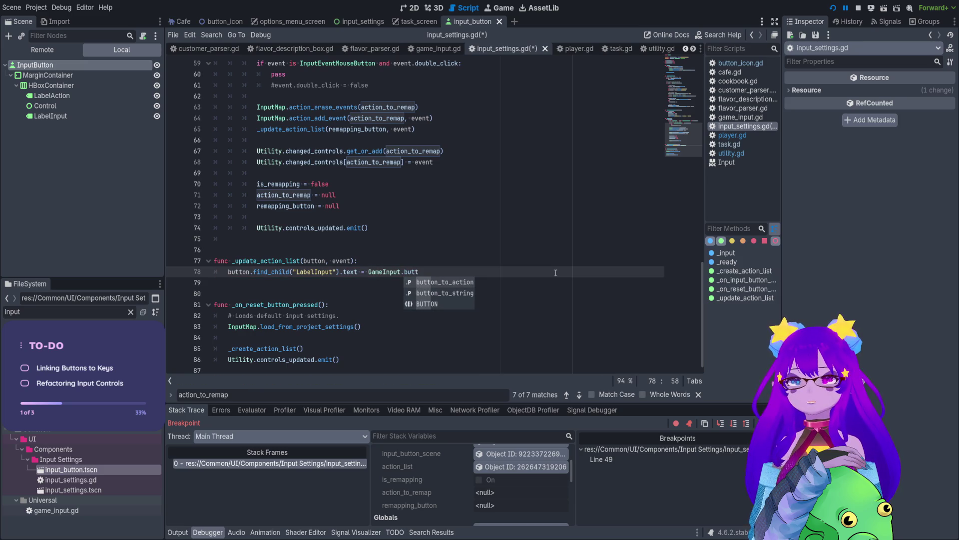
key("Return")
key("BackSpace")
key("BackSpace")
key("BackSpace")
type("string[")
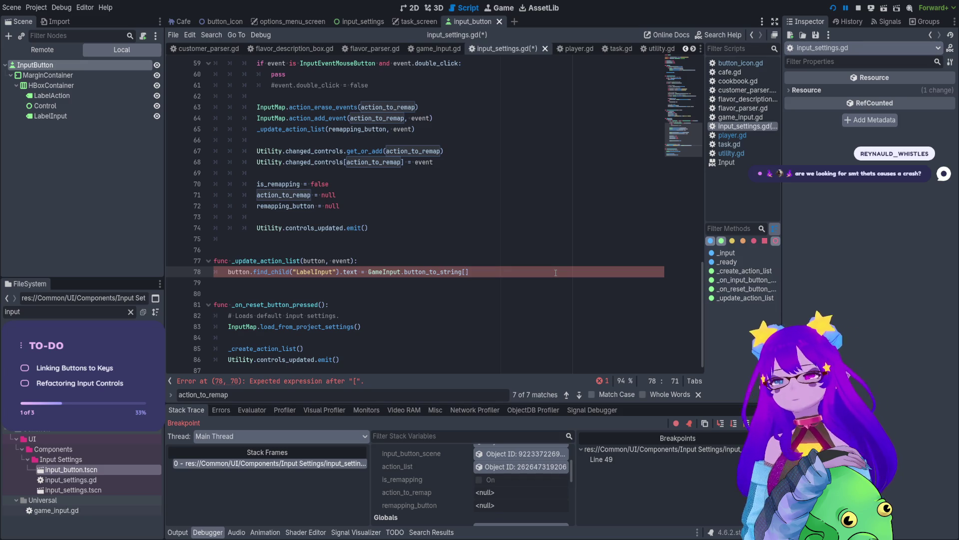
key("BackSpace")
key("BackSpace")
key("BackSpace")
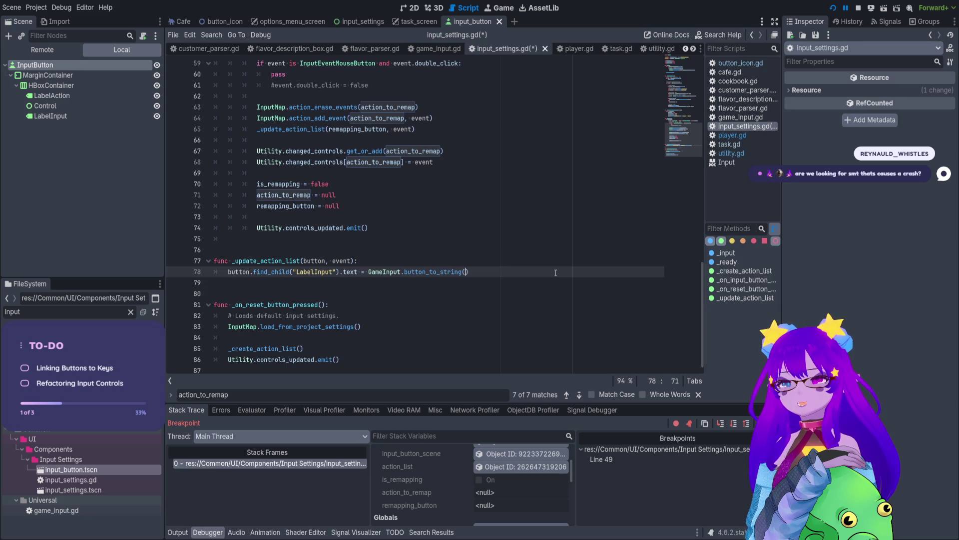
key("ctrl+z")
key("ctrl+z")
key("ctrl+z")
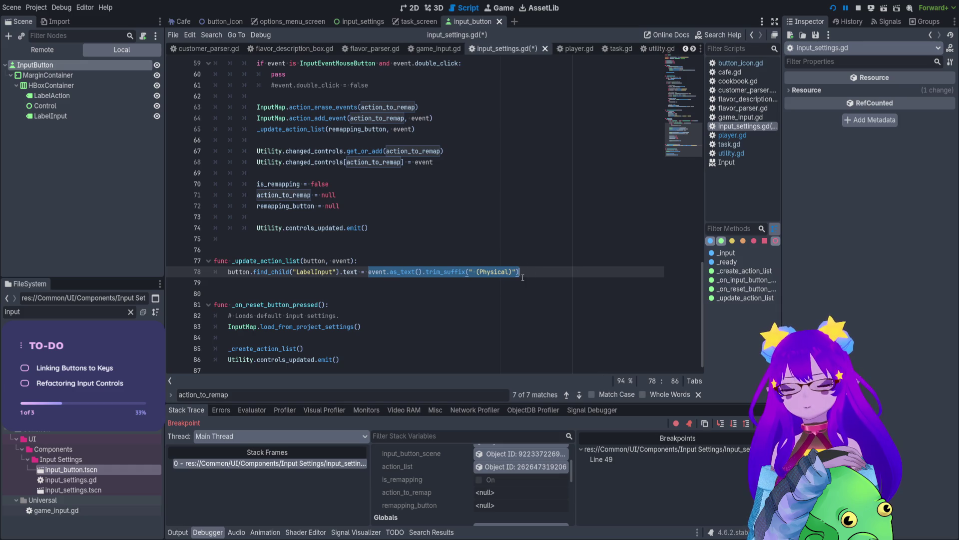
key("ctrl+s")
left_click(541, 276)
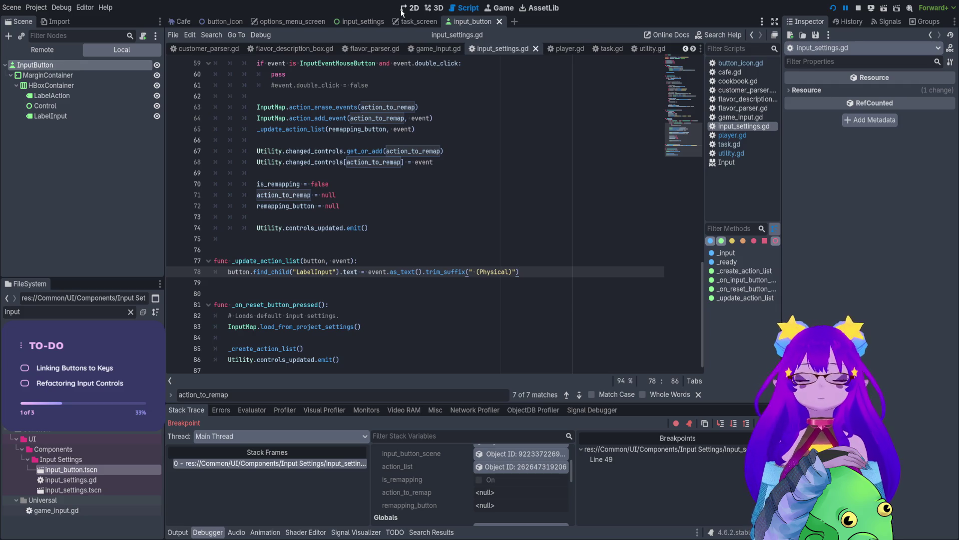
left_click(438, 48)
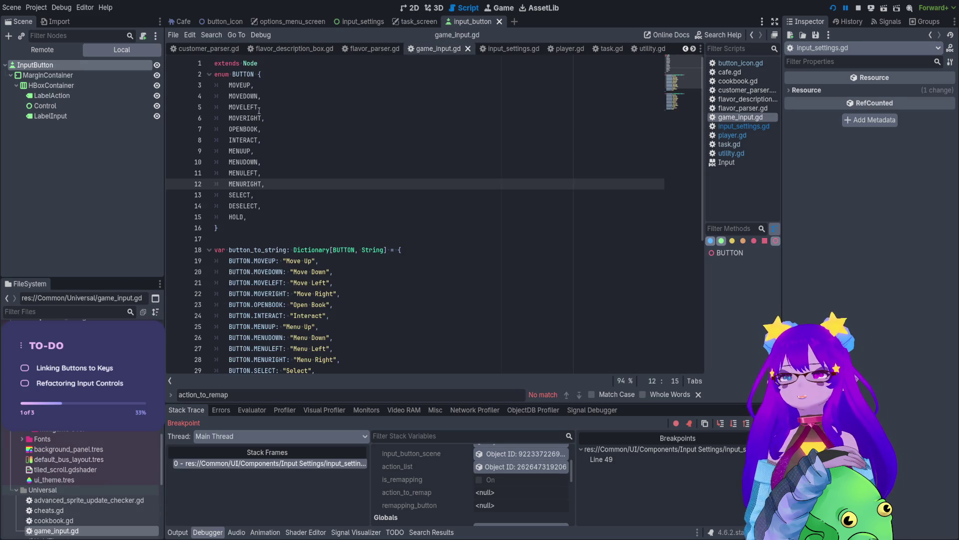
scroll(259, 111, "down", 7)
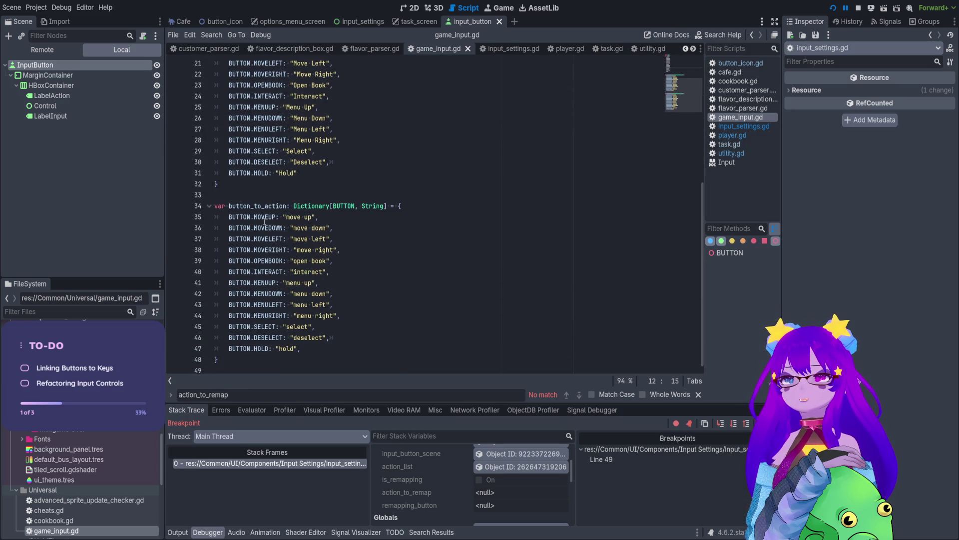
left_click_drag(265, 220, 261, 326)
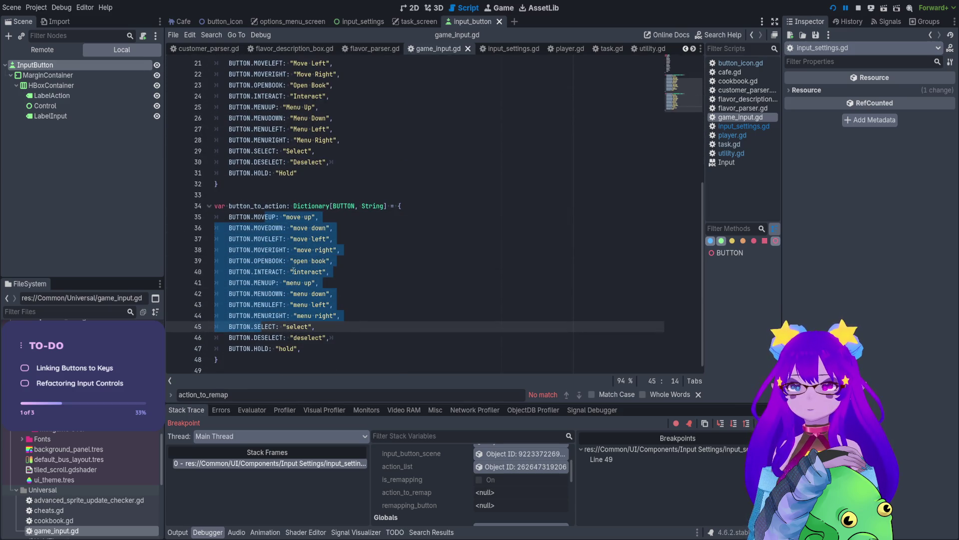
scroll(344, 300, "up", 5)
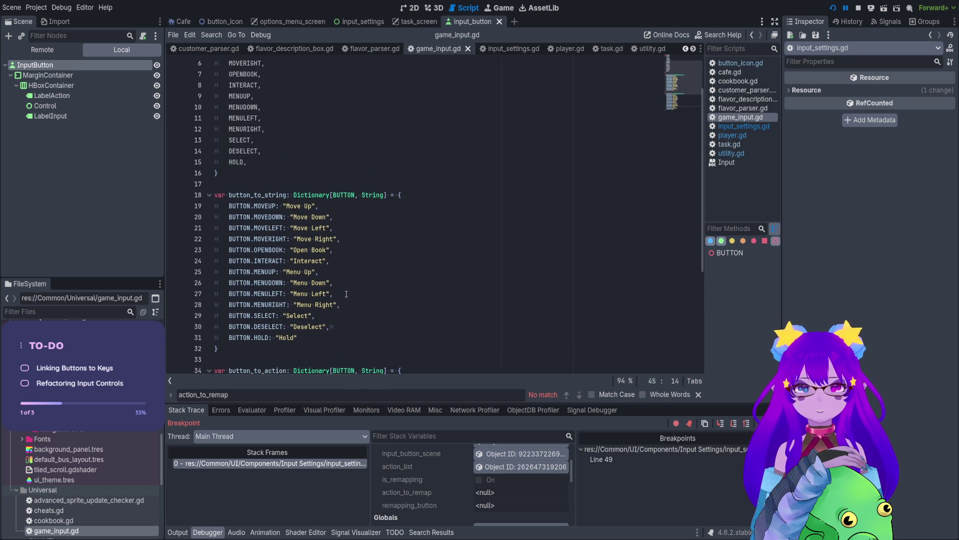
left_click(308, 337)
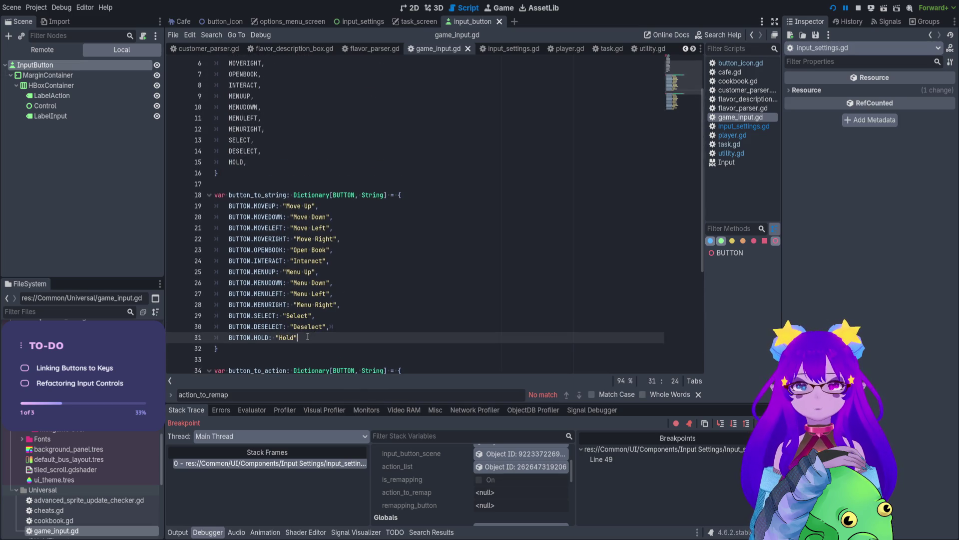
left_click_drag(301, 327, 320, 327)
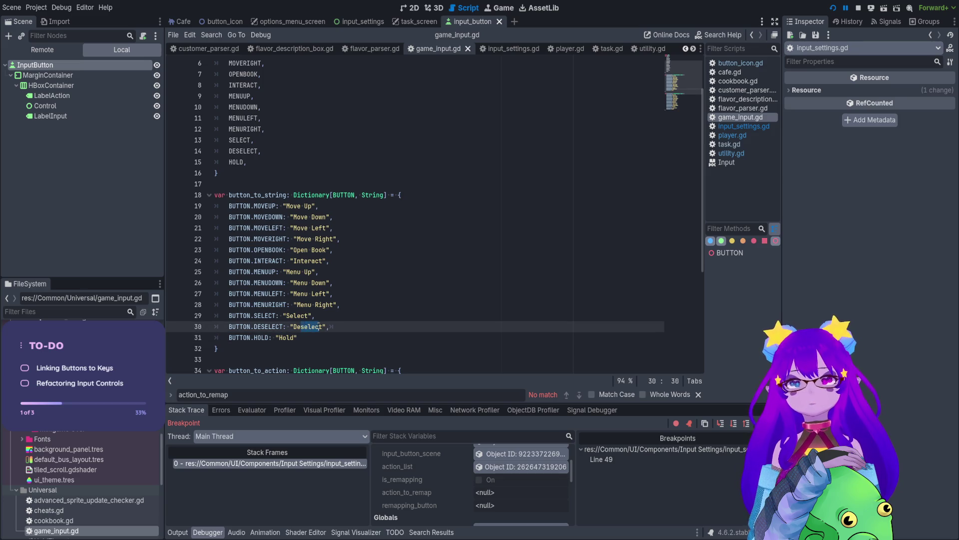
left_click(514, 50)
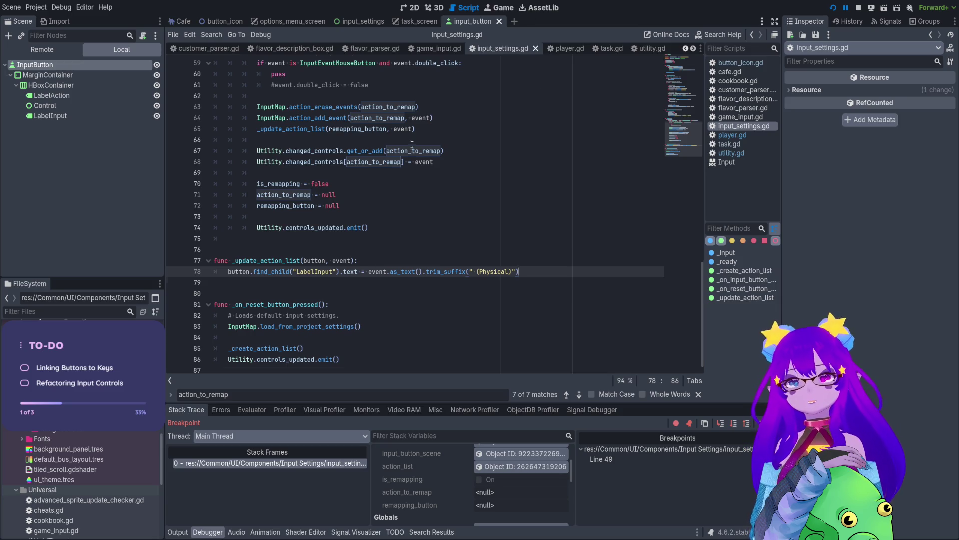
scroll(406, 141, "up", 3)
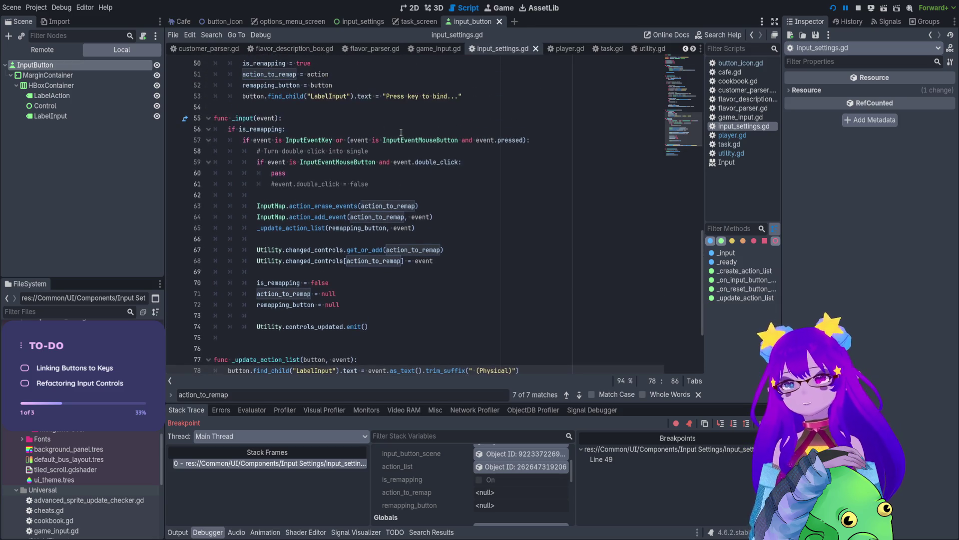
left_click(438, 49)
scroll(353, 210, "down", 1)
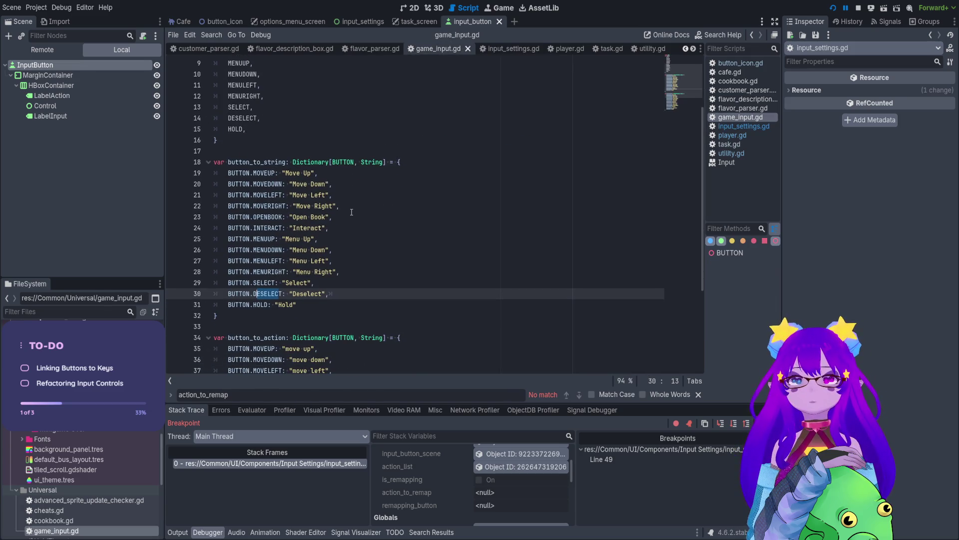
scroll(292, 187, "down", 2)
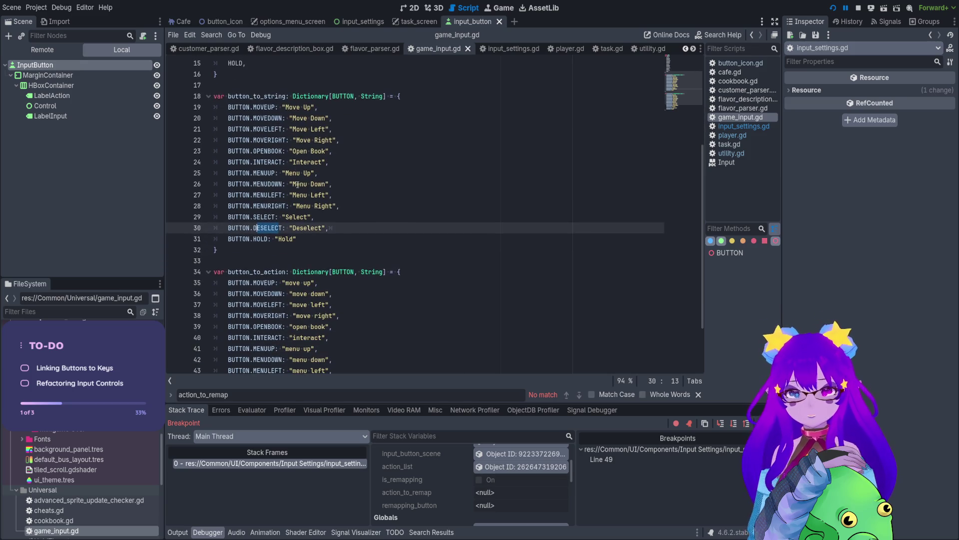
scroll(294, 254, "down", 2)
left_click(250, 217)
left_click(248, 239)
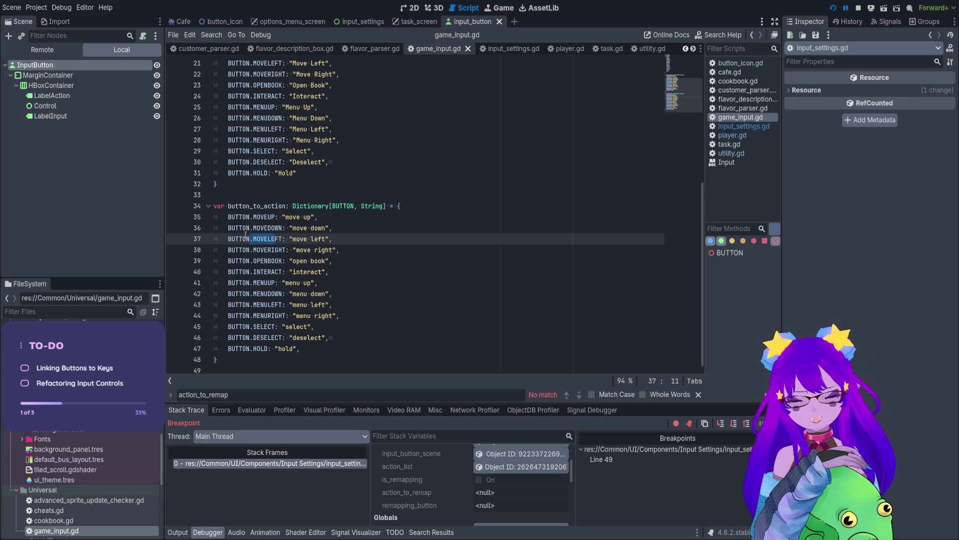
scroll(245, 234, "up", 7)
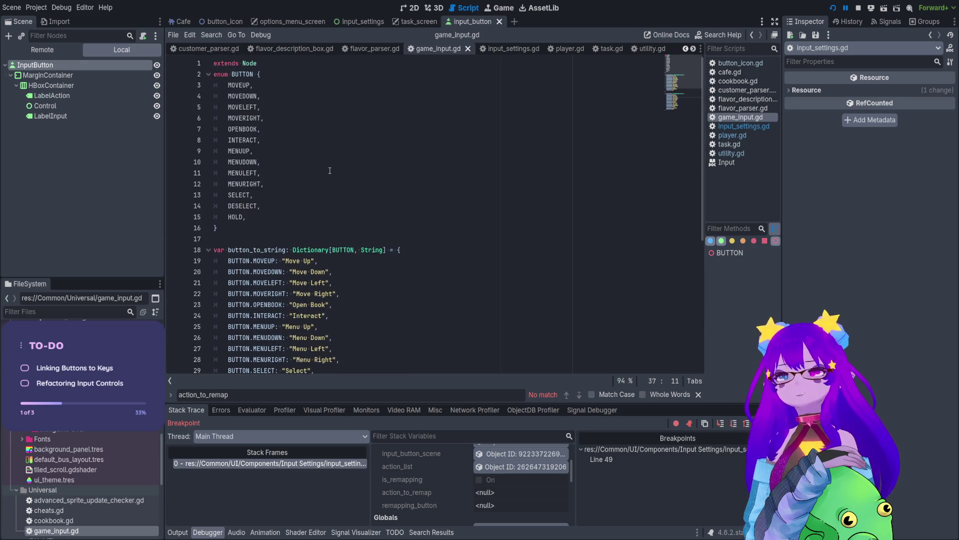
mouse_move(275, 197)
left_mouse_down()
mouse_move(220, 228)
mouse_move(234, 80)
left_mouse_up()
scroll(250, 150, "down", 4)
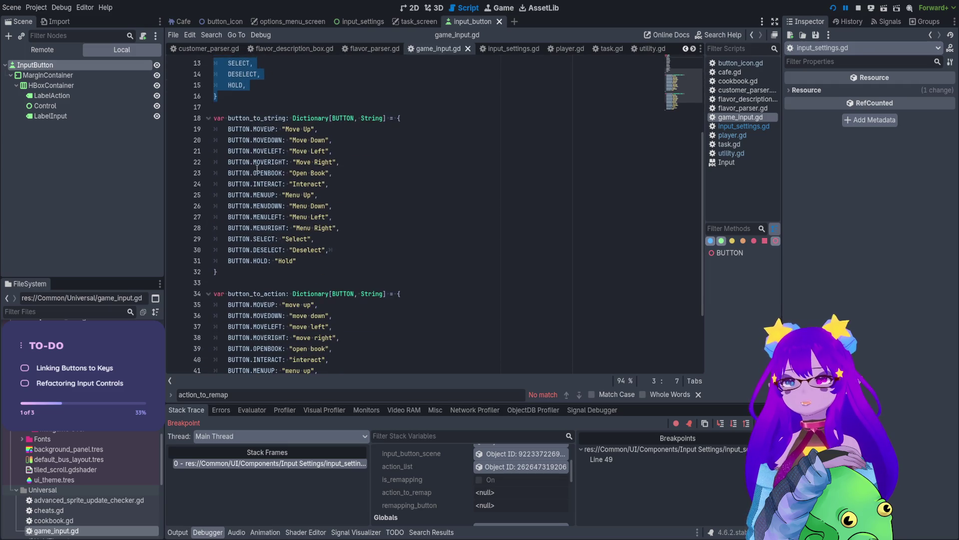
left_click(247, 162)
left_click_drag(294, 162, 334, 162)
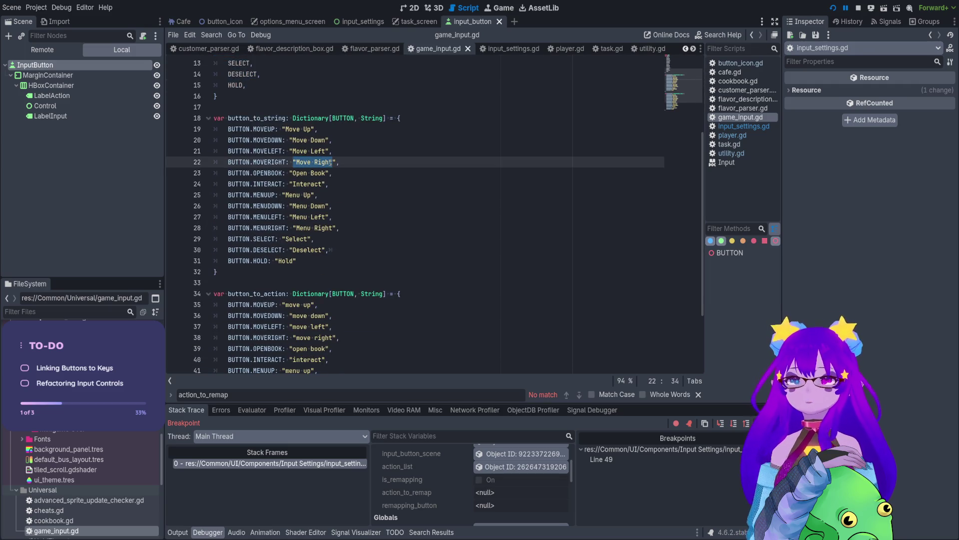
scroll(335, 160, "down", 3)
left_click(257, 216)
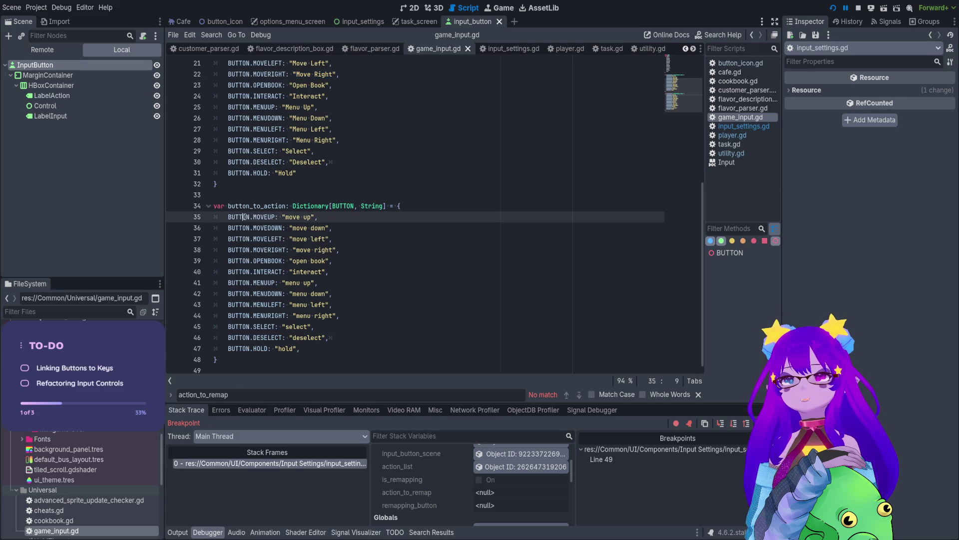
left_click_drag(286, 217, 320, 217)
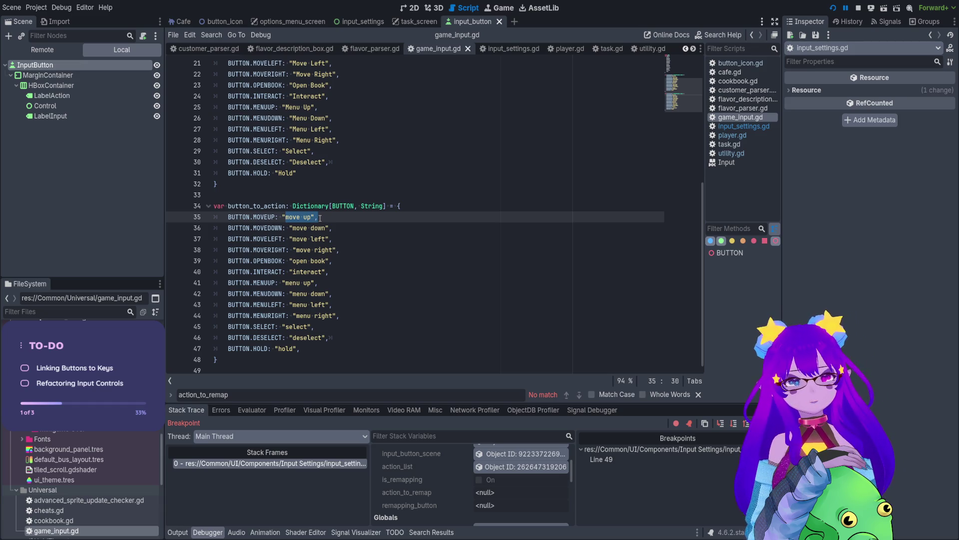
scroll(263, 347, "up", 7)
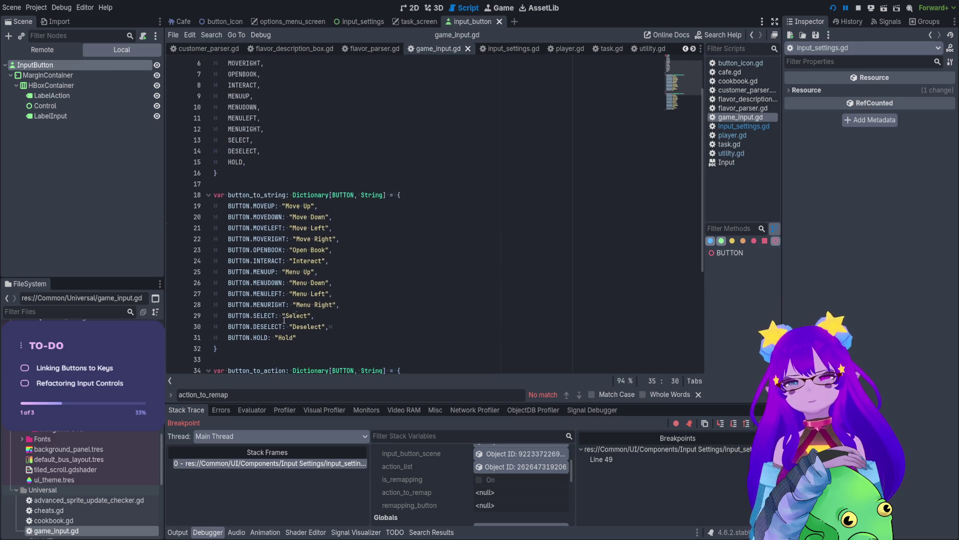
scroll(294, 260, "down", 7)
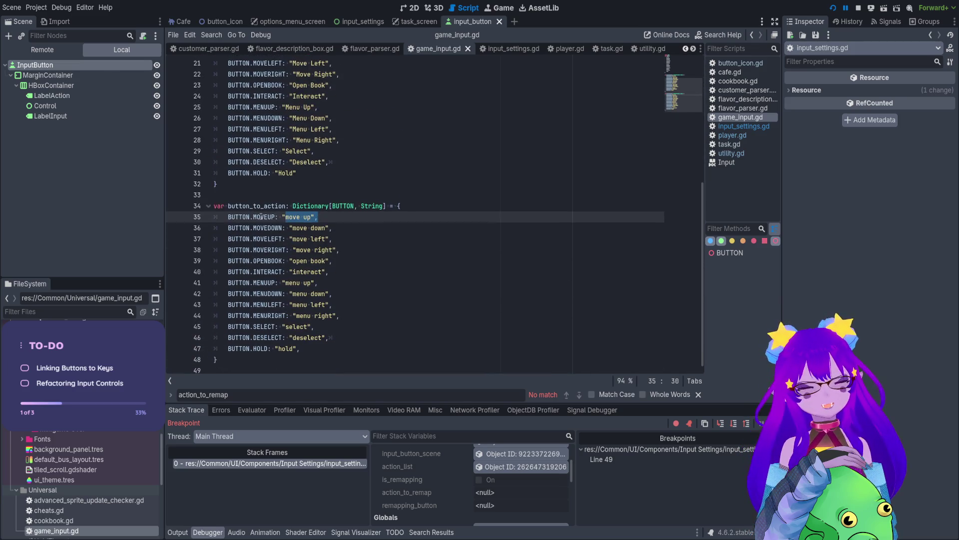
left_click_drag(234, 360, 217, 206)
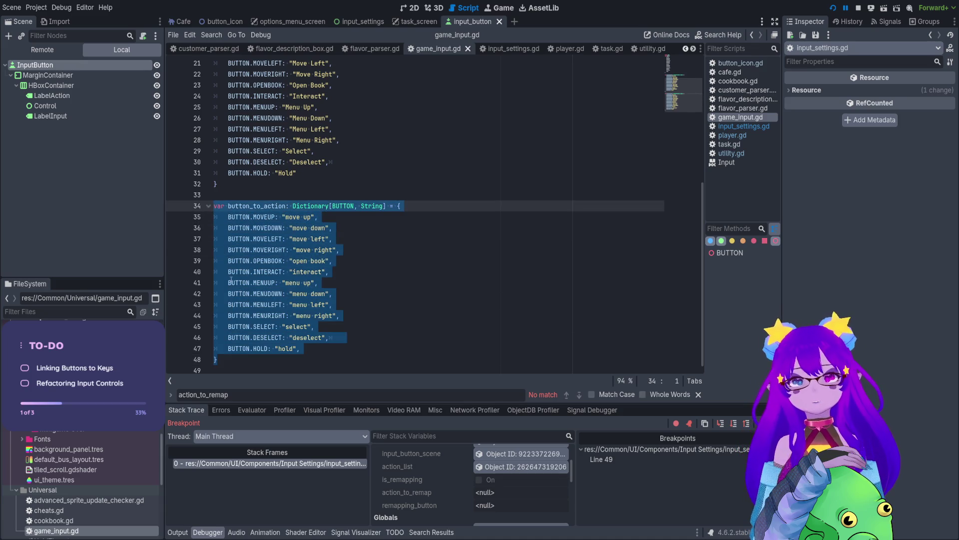
Paste a copy of the button_to_action dictionary below it and rename it action_to_button.
key("ctrl+c")
left_click(255, 361)
key("Return")
key("Return")
key("ctrl+v")
double_click(228, 206)
type("action_to_bui")
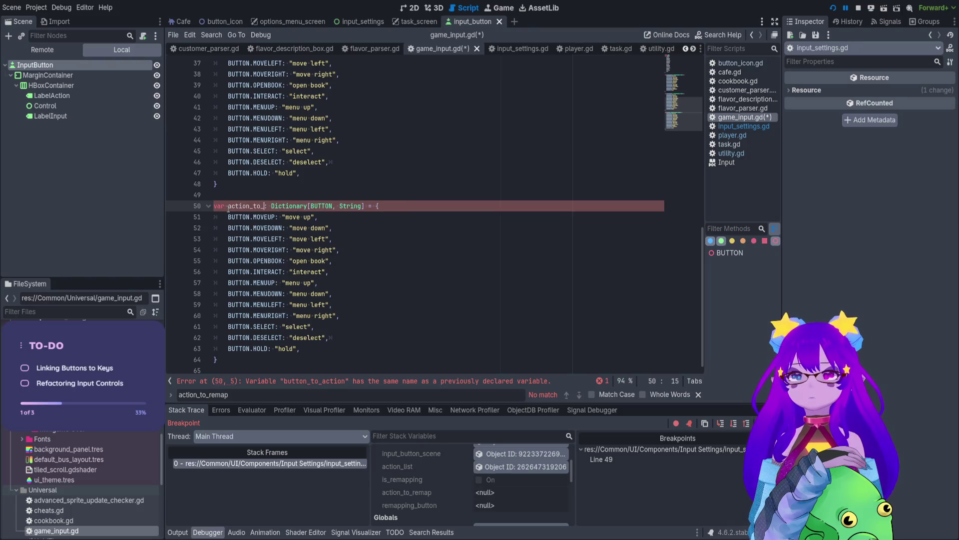
type("tton")
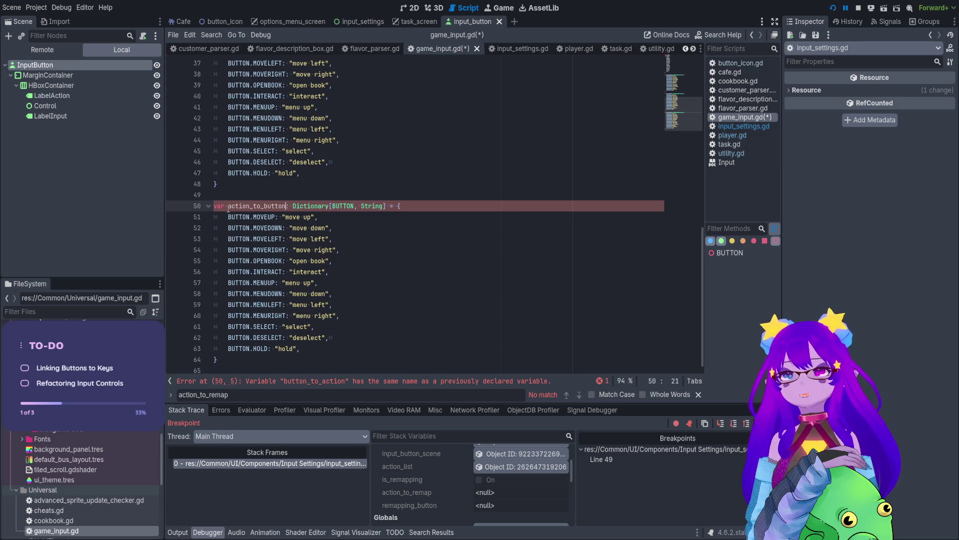
Change the copy's type to Dictionary[String, BUTTON].
double_click(316, 206)
key("BackSpace")
left_click(340, 206)
key("BackSpace")
key("BackSpace")
type("S")
left_click(355, 206)
type(", BUTTON")
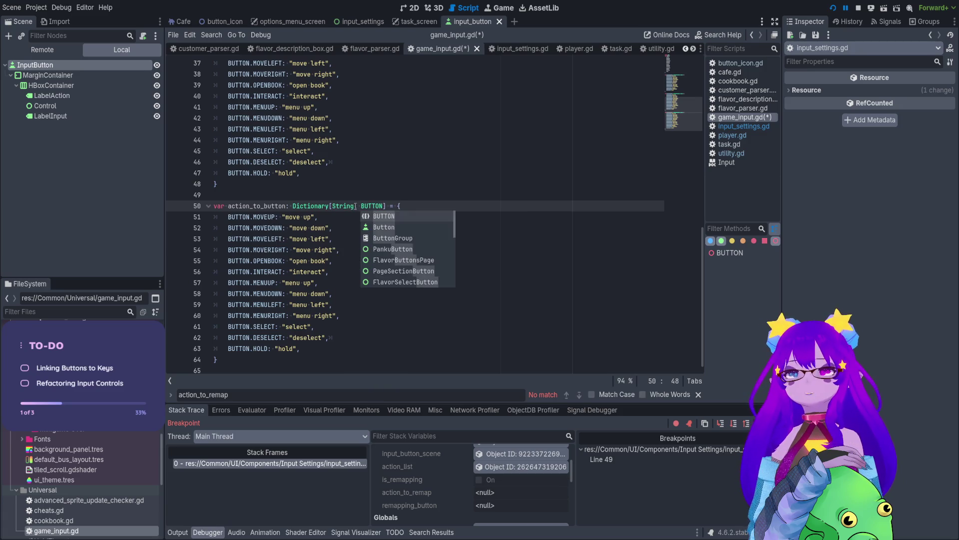
left_click(365, 206)
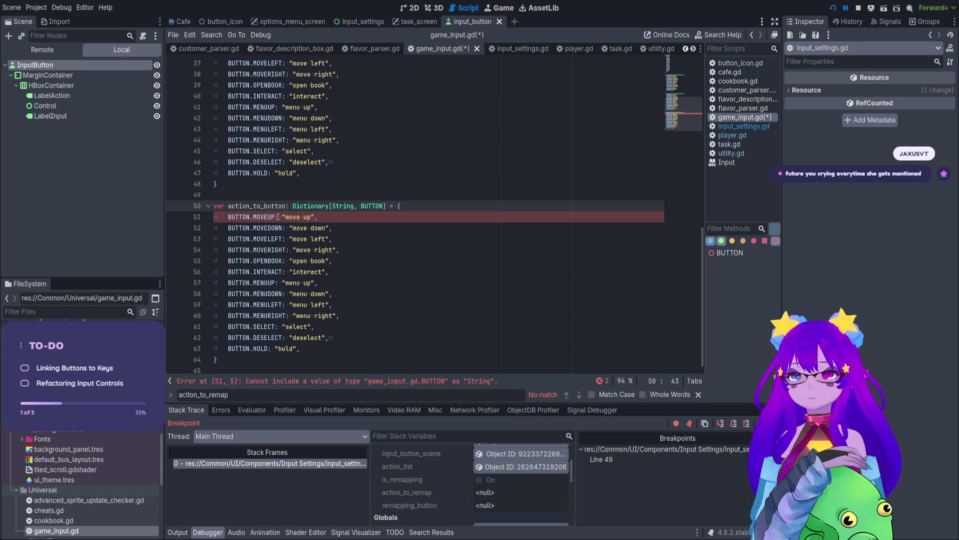
Move BUTTON.MOVEUP and BUTTON.MOVEDOWN after the "move up" and "move down" strings.
key("shift+Home")
key("BackSpace")
left_click(261, 217)
key("ctrl+v")
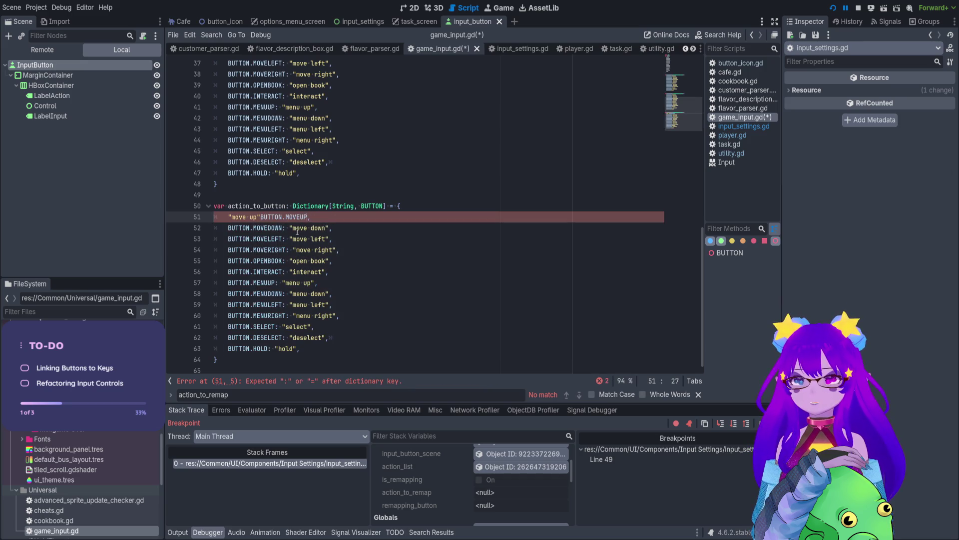
left_click_drag(289, 228, 227, 228)
key("ctrl+x")
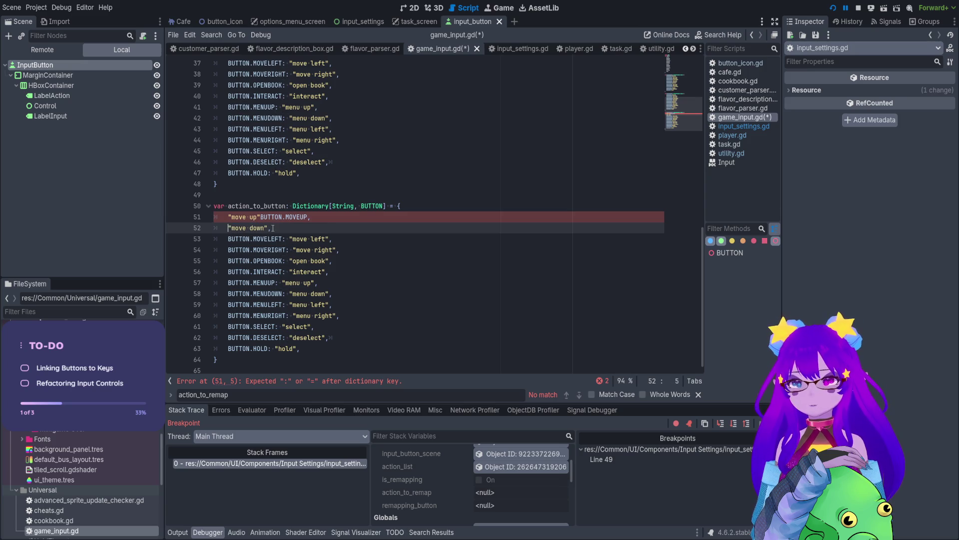
left_click(270, 228)
key("ctrl+v")
key("BackSpace")
key("BackSpace")
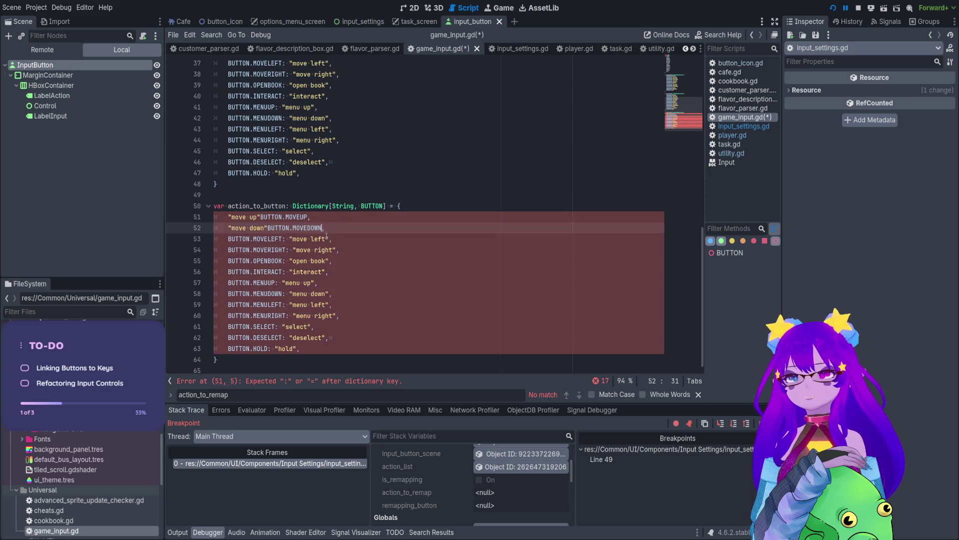
Put the "move left" string before BUTTON.MOVELEFT on line 53.
left_click_drag(329, 239, 282, 239)
key("BackSpace")
key("Home")
key("ctrl+v")
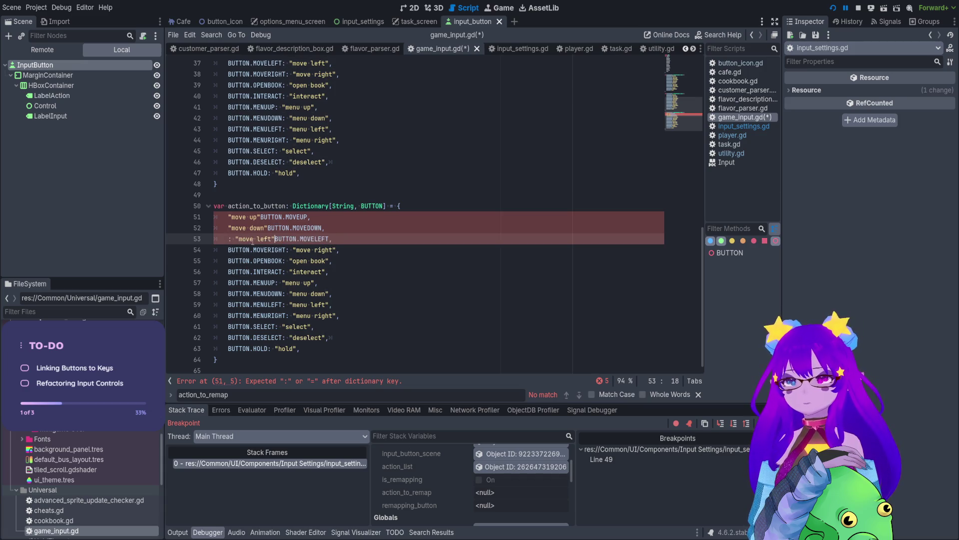
type(",")
left_click_drag(231, 239, 228, 239)
key("BackSpace")
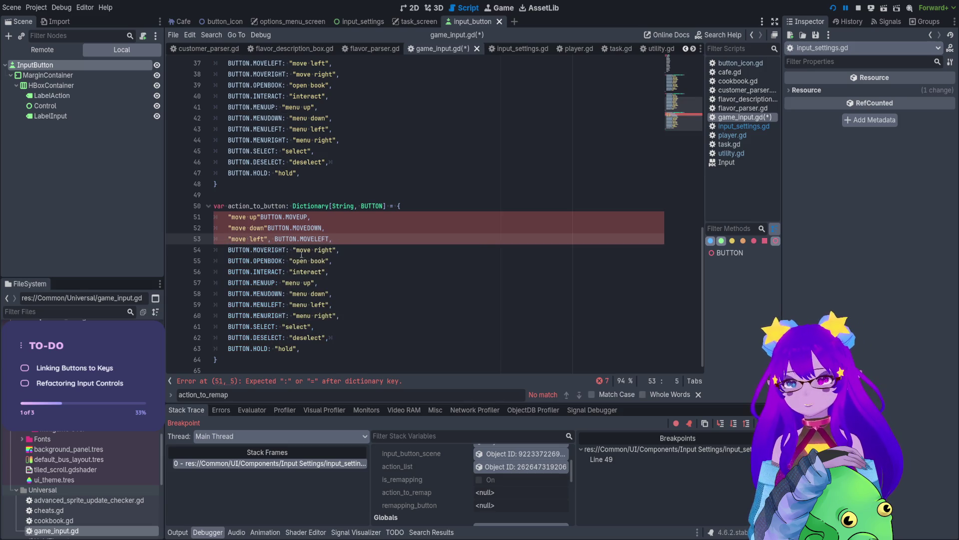
Move BUTTON.MOVERIGHT after the "move right" string on line 54.
left_click_drag(293, 250, 226, 248)
mouse_move(287, 261)
left_mouse_down()
mouse_move(228, 260)
mouse_move(336, 255)
left_mouse_up()
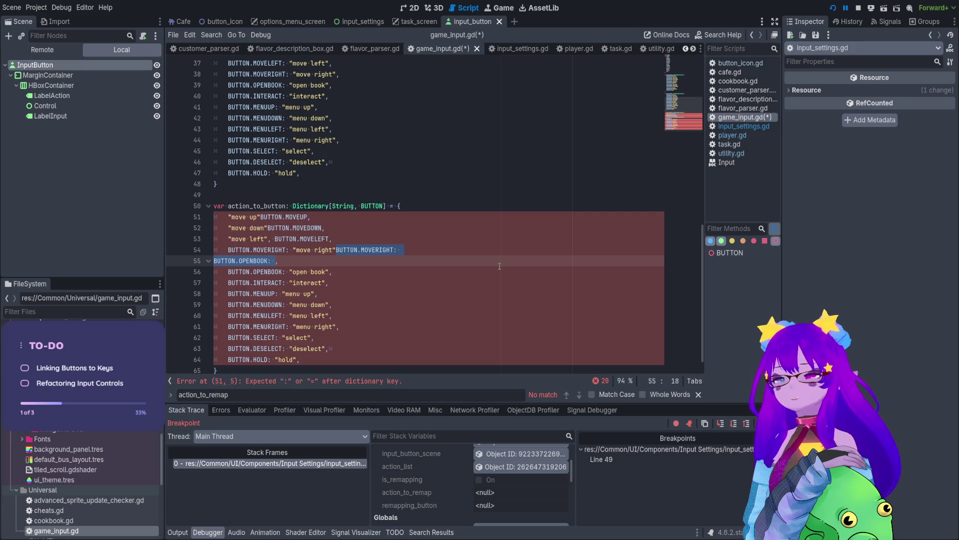
key("ctrl+z")
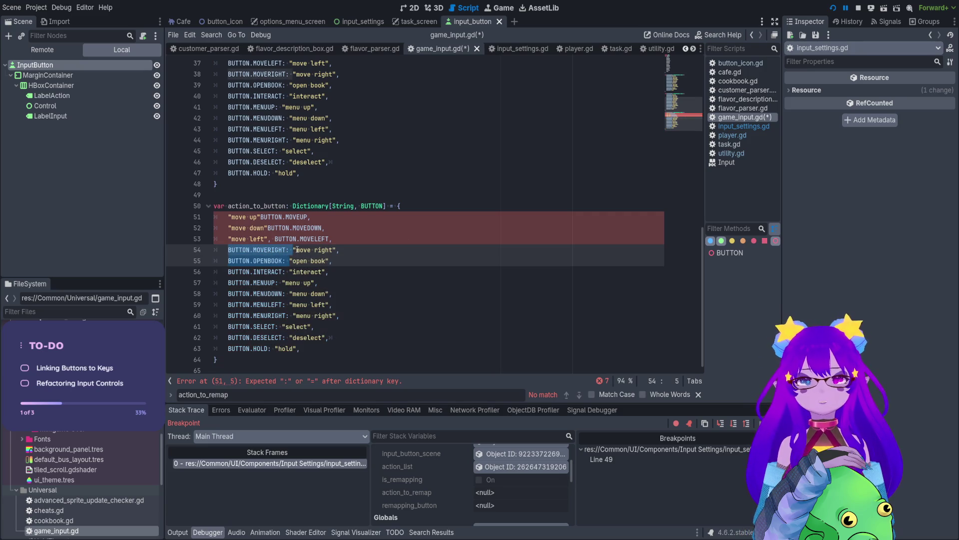
left_click(294, 250)
left_click_drag(294, 249, 228, 250)
key("ctrl+x")
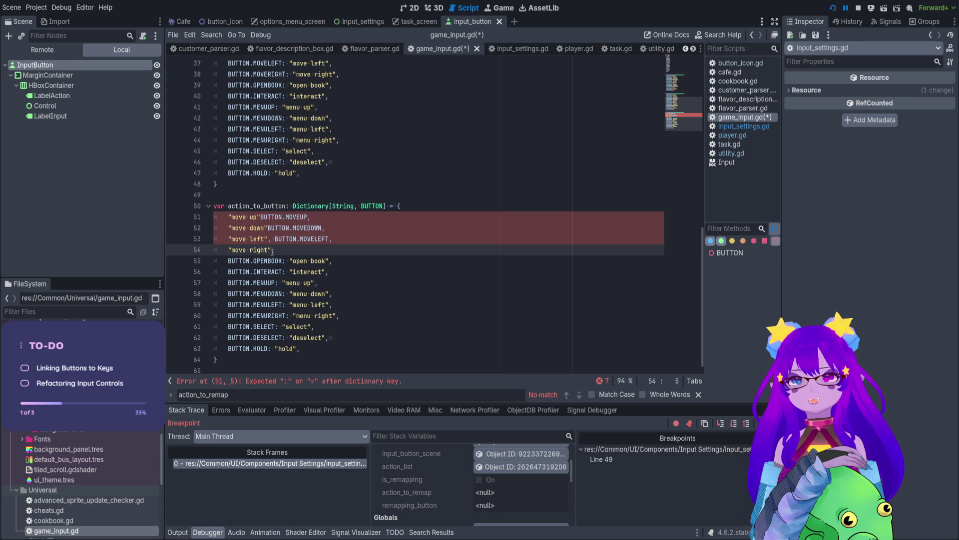
left_click(272, 250)
key("ctrl+v")
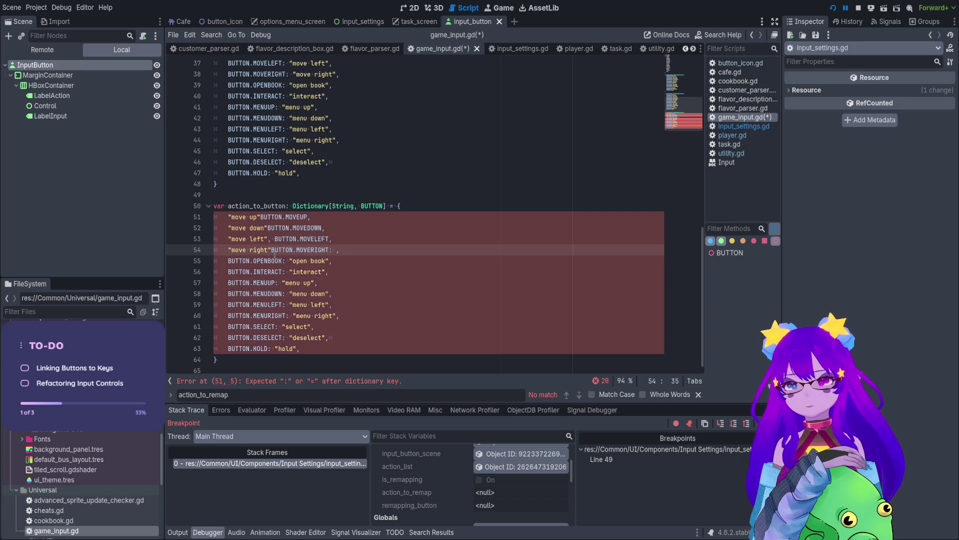
Add ": " separators after the "move left", "move down" and "move up" keys.
left_click(270, 239)
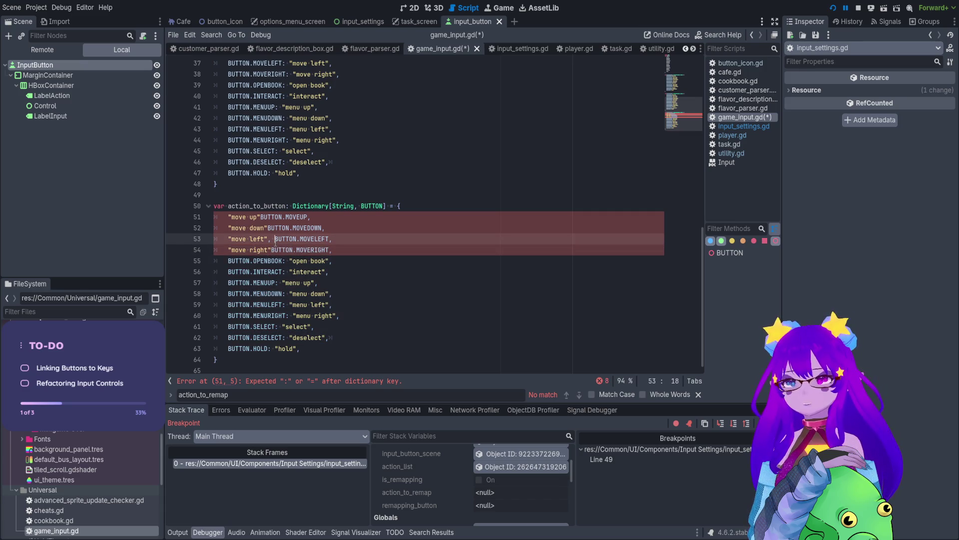
key("BackSpace")
type(":")
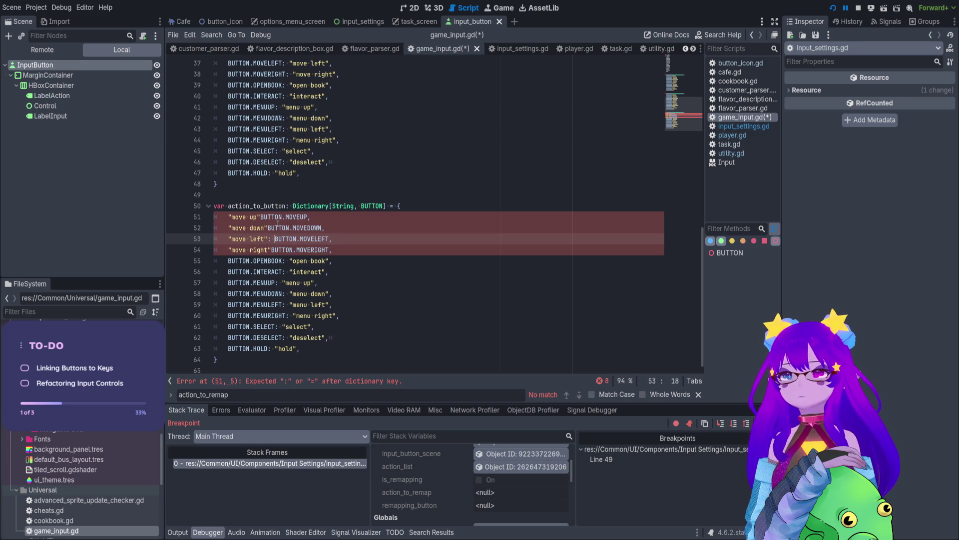
left_click(276, 228)
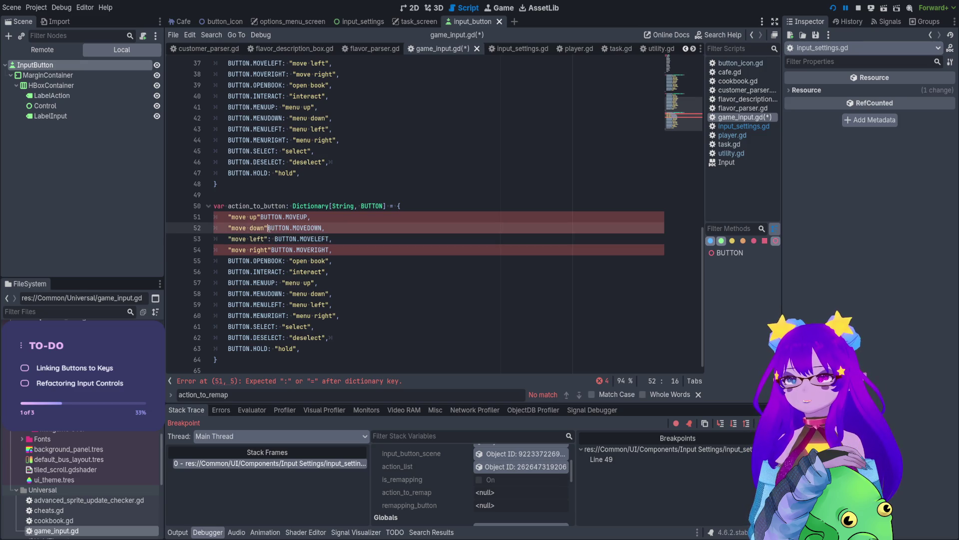
type(":")
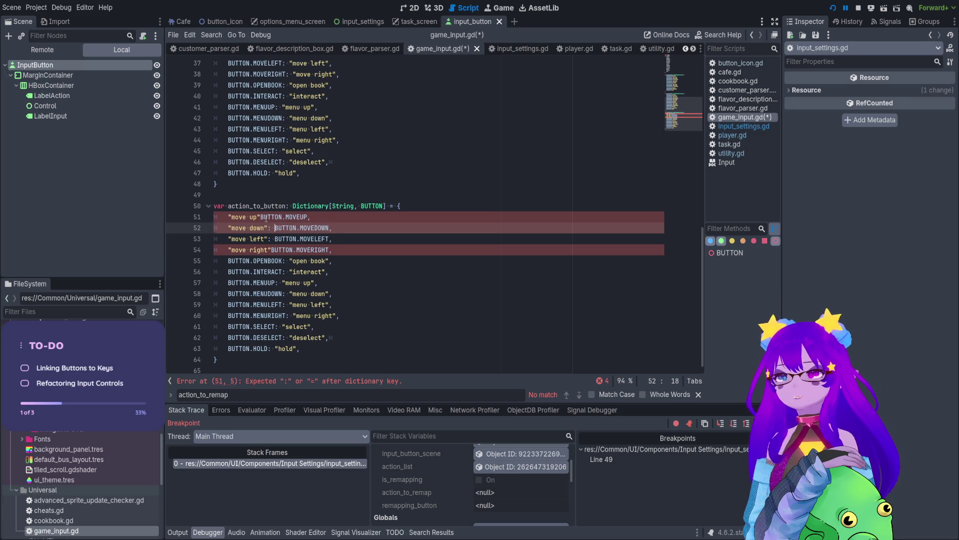
left_click(260, 217)
type(":")
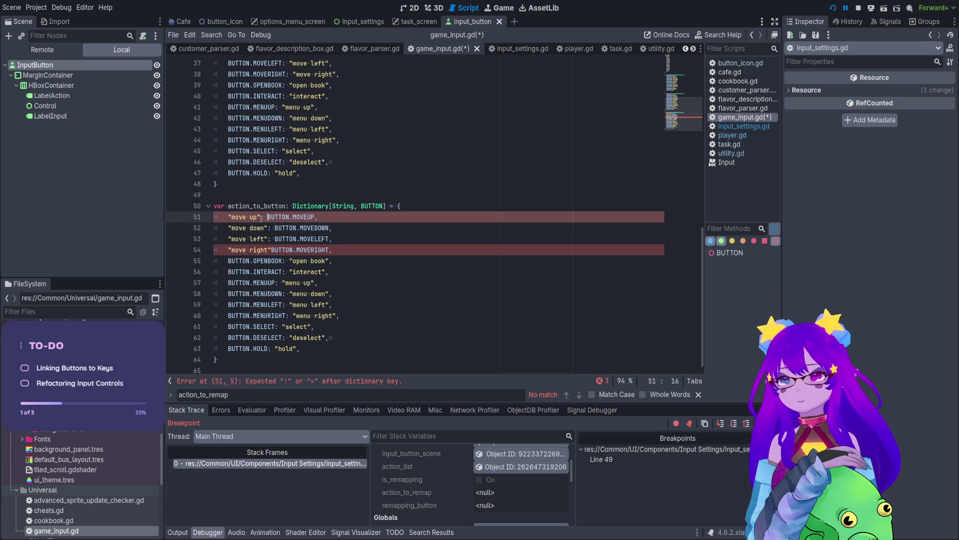
left_click(269, 251)
Move BUTTON.OPENBOOK and BUTTON.INTERACT after their 'open book' and 'interact' keys.
type(":")
left_click_drag(290, 261, 228, 261)
key("BackSpace")
left_click(267, 261)
key("ctrl+v")
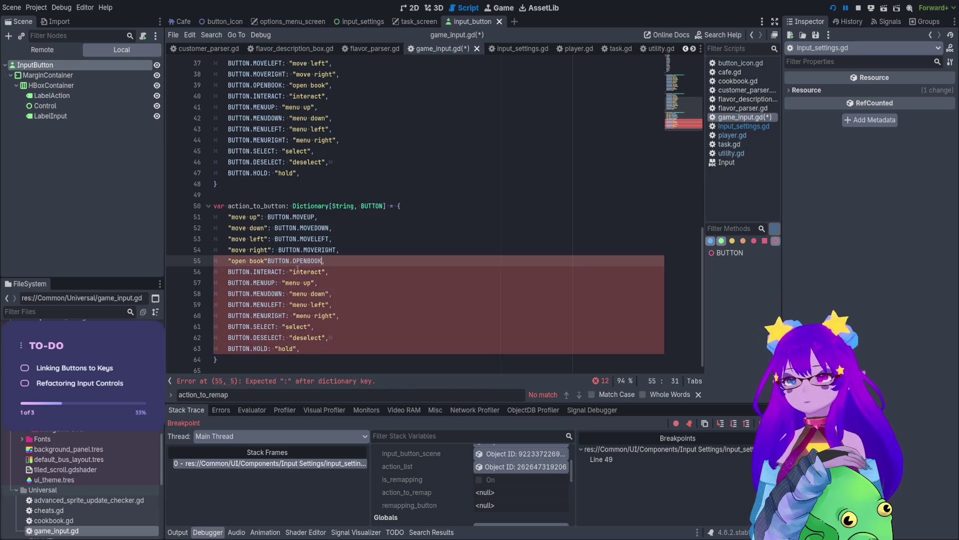
left_click(288, 271)
key("ctrl+shift+Left")
key("ctrl+shift+Left")
key("ctrl+shift+Left")
key("BackSpace")
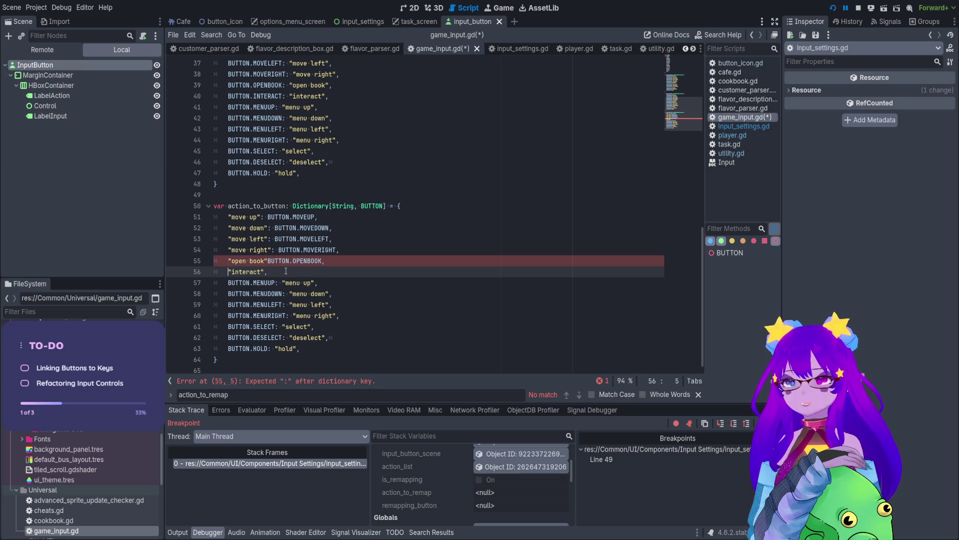
left_click(267, 271)
key("ctrl+v")
key("BackSpace")
key("BackSpace")
type(",")
Move BUTTON.MENUUP and BUTTON.MENUDOWN after their 'menu up' and 'menu down' keys.
left_click_drag(282, 283, 228, 282)
key("BackSpace")
left_click(263, 283)
key("ctrl+v")
key("BackSpace")
key("BackSpace")
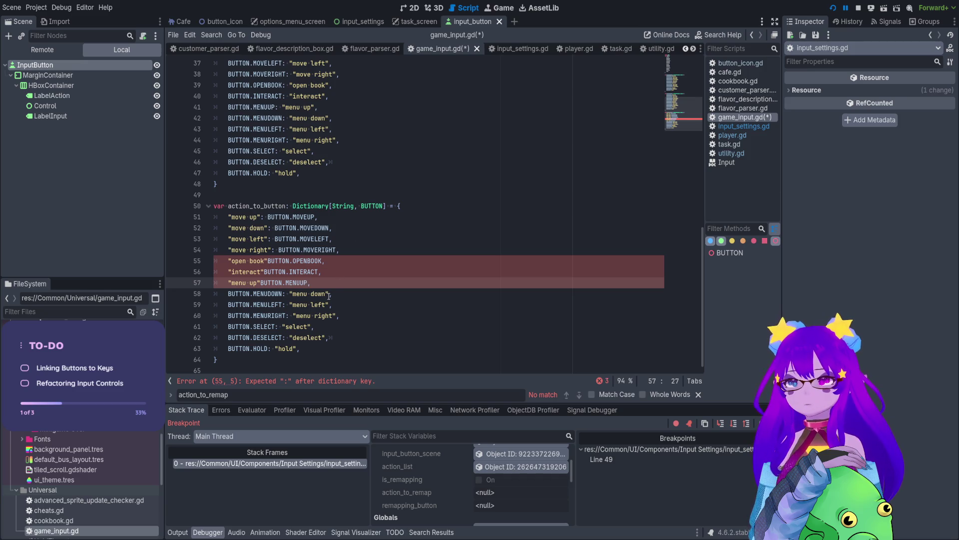
left_click(289, 295)
left_click_drag(290, 295, 228, 294)
key("BackSpace")
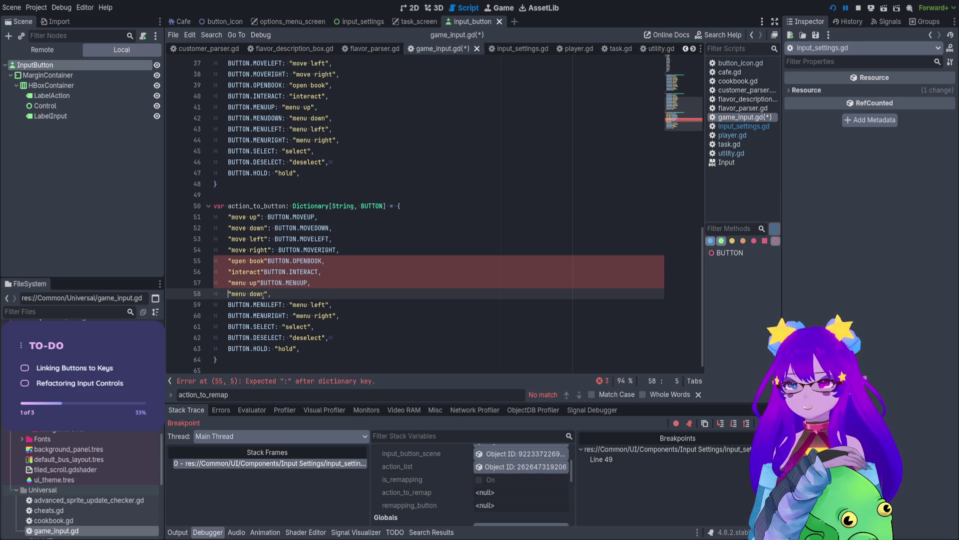
key("ctrl+v")
key("BackSpace")
key("BackSpace")
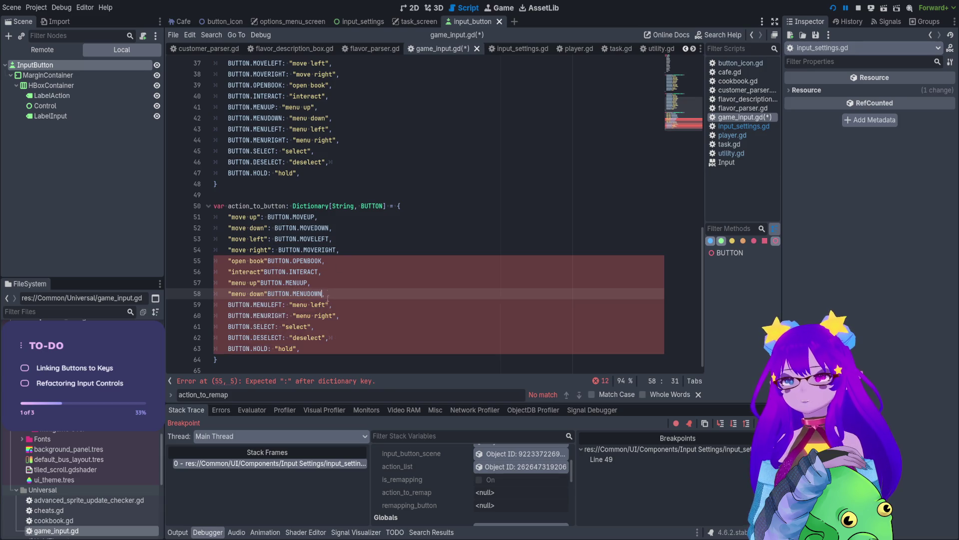
Move BUTTON.MENULEFT after the 'menu left' key on line 59.
left_click_drag(290, 305, 228, 305)
key("BackSpace")
left_click(268, 304)
key("ctrl+v")
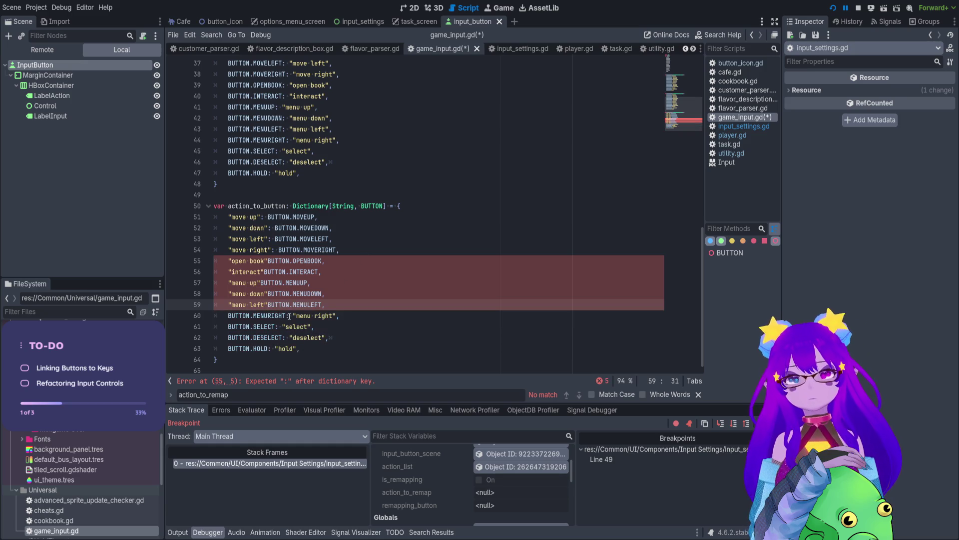
Rebuild line 60 as the "menu right" key followed by BUTTON.MENURIGHT.
left_click_drag(294, 315, 228, 316)
key("ctrl+c")
key("ctrl+shift+k")
type("\"menu right\"")
key("Return")
left_click(272, 311)
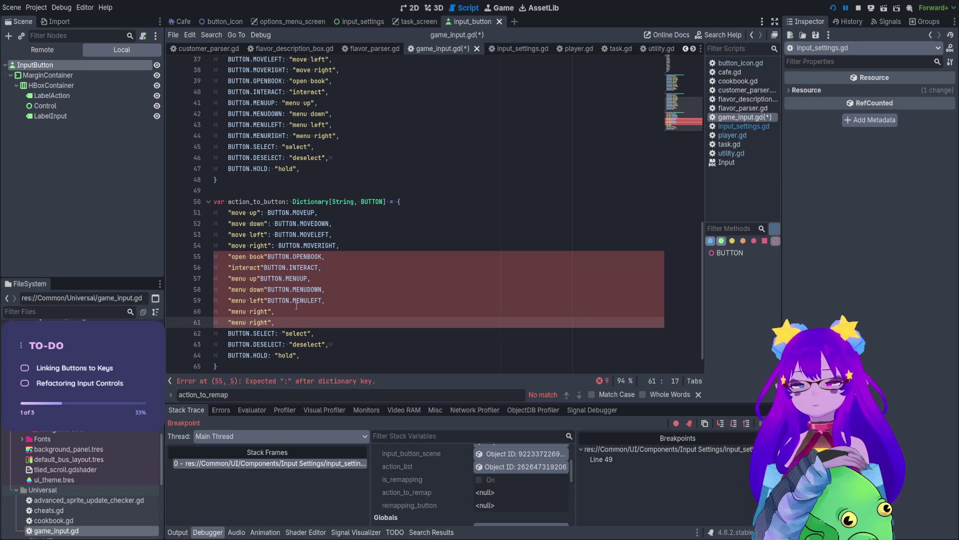
key("ctrl+z")
key("ctrl+shift+z")
key("ctrl+v")
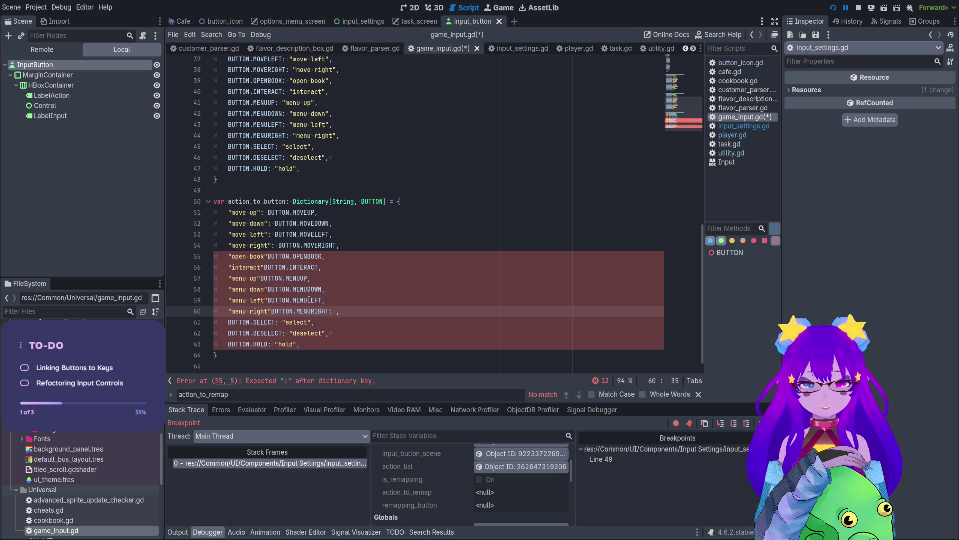
Move BUTTON.SELECT and BUTTON.DESELECT after their 'select' and 'deselect' keys.
left_click_drag(283, 322, 228, 322)
key("ctrl+x")
key("End")
key("Left")
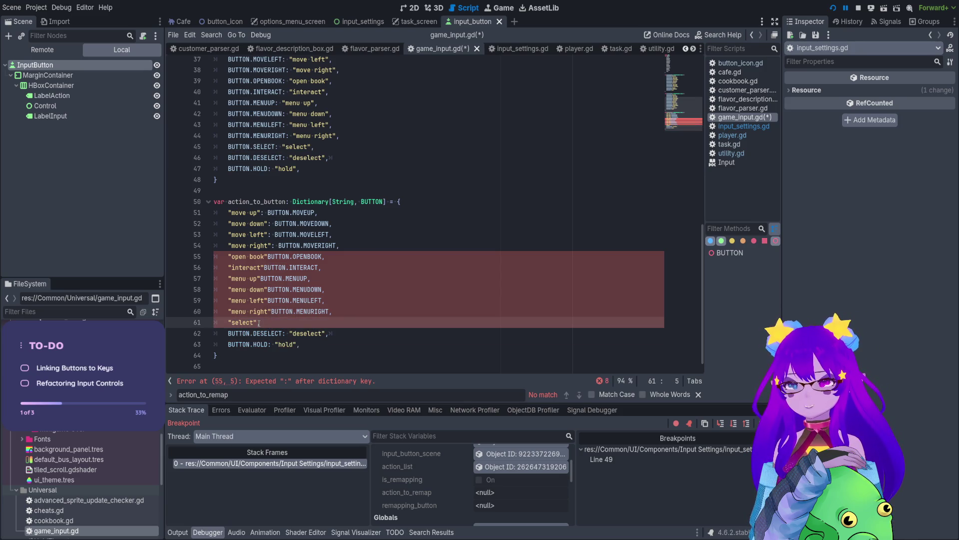
key("ctrl+v")
key("BackSpace")
key("BackSpace")
left_click_drag(289, 333, 224, 334)
key("ctrl+x")
key("End")
key("Left")
key("ctrl+v")
key("BackSpace")
key("BackSpace")
Move BUTTON.HOLD after the 'hold' key on line 63.
left_click_drag(274, 344, 224, 344)
key("ctrl+x")
key("End")
key("Left")
key("ctrl+v")
key("BackSpace")
key("BackSpace")
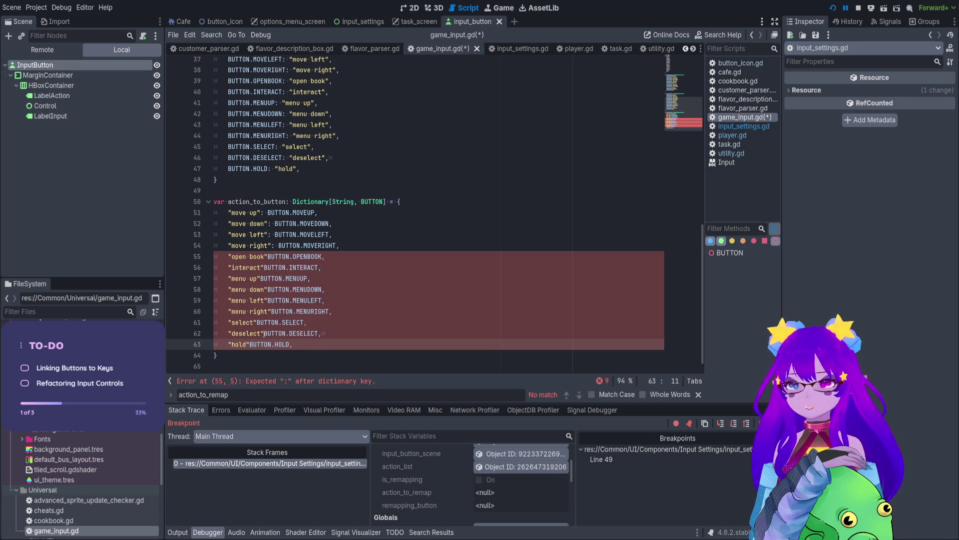
Insert a colon after each key on lines 55–63 using multiple carets.
left_click(264, 333, "alt")
left_click(256, 322, "alt")
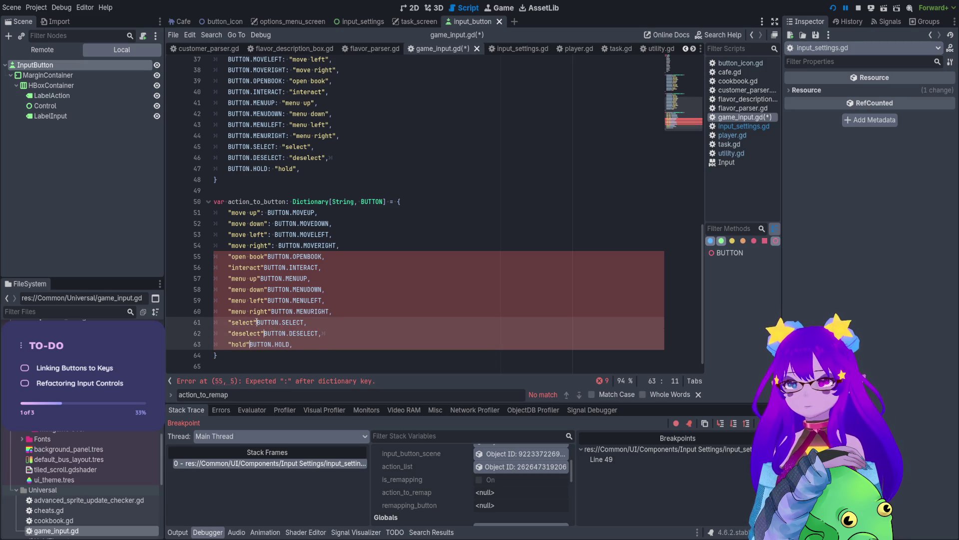
left_click(271, 311, "alt")
left_click(267, 300, "alt")
left_click(267, 289, "alt")
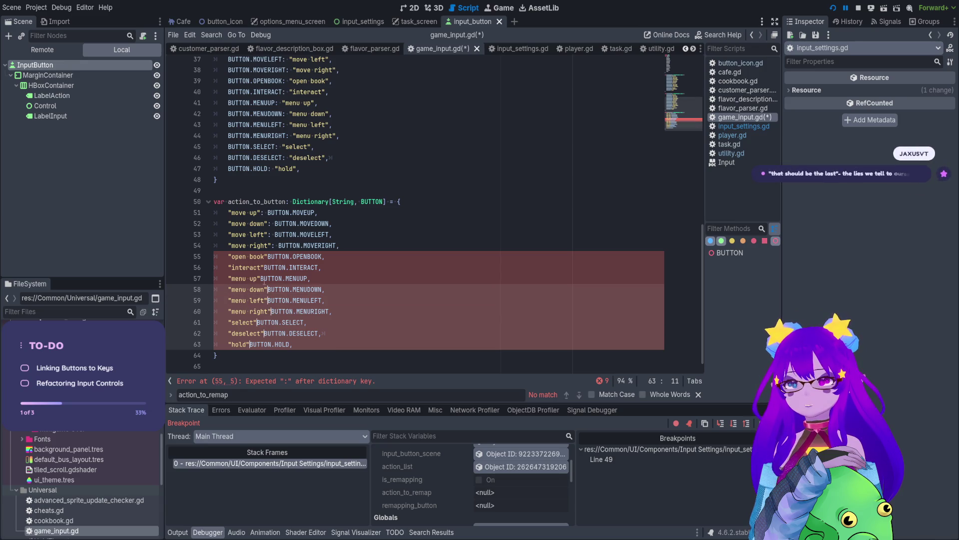
left_click(260, 279, "alt")
left_click(264, 267, "alt")
left_click(267, 257, "alt")
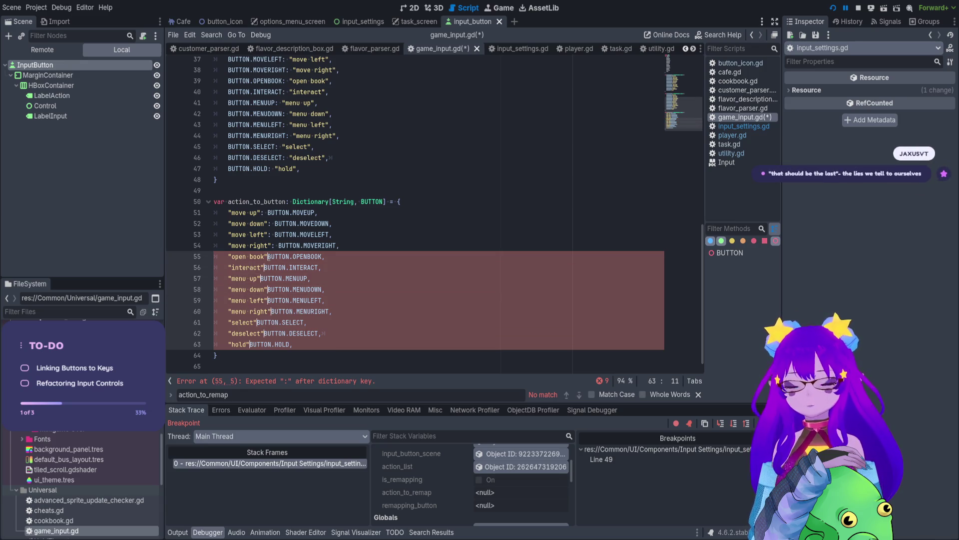
type(":")
Save game_input.gd with the updated action_to_button dictionary.
left_click(355, 201)
key("ctrl+s")
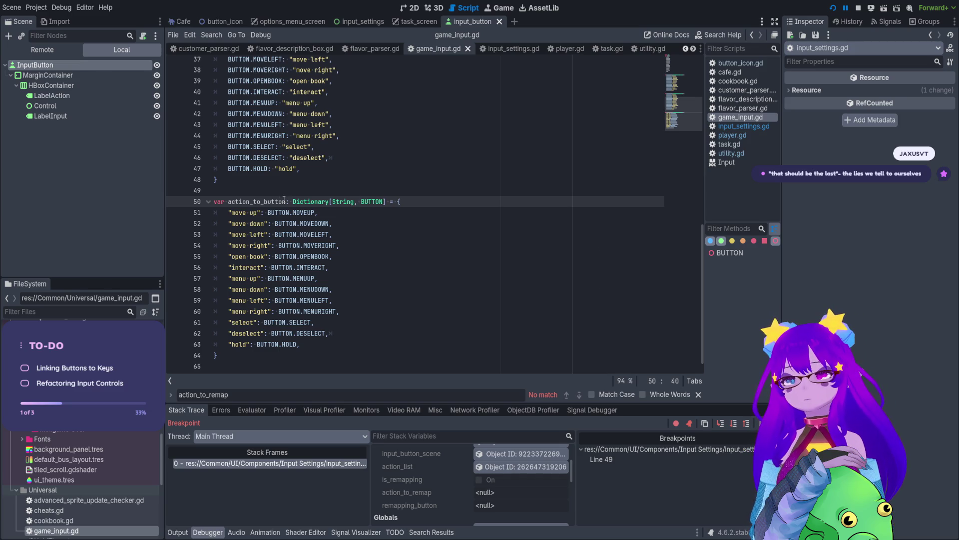
double_click(245, 204)
key("ctrl+s")
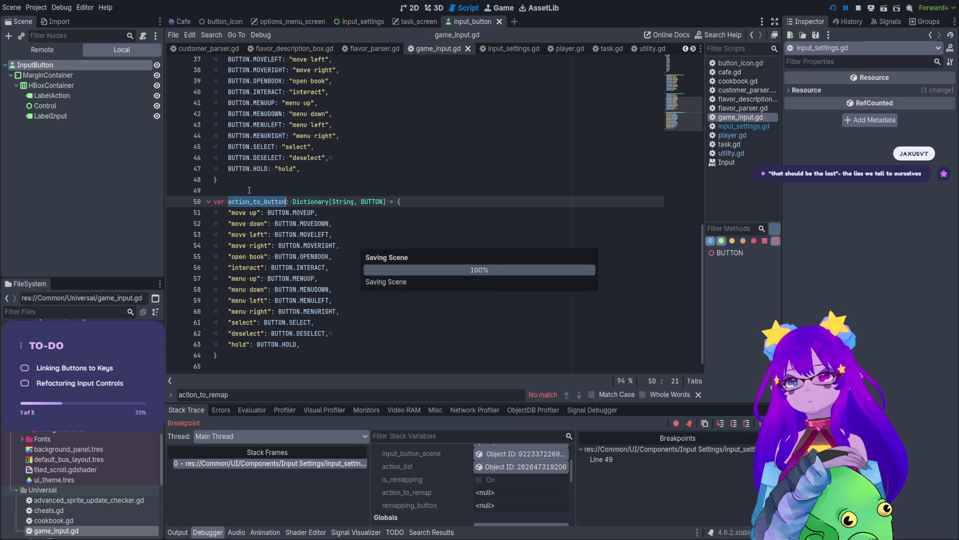
In input_settings.gd, select the label text expression on line 78 of _update_action_list.
left_click(484, 53)
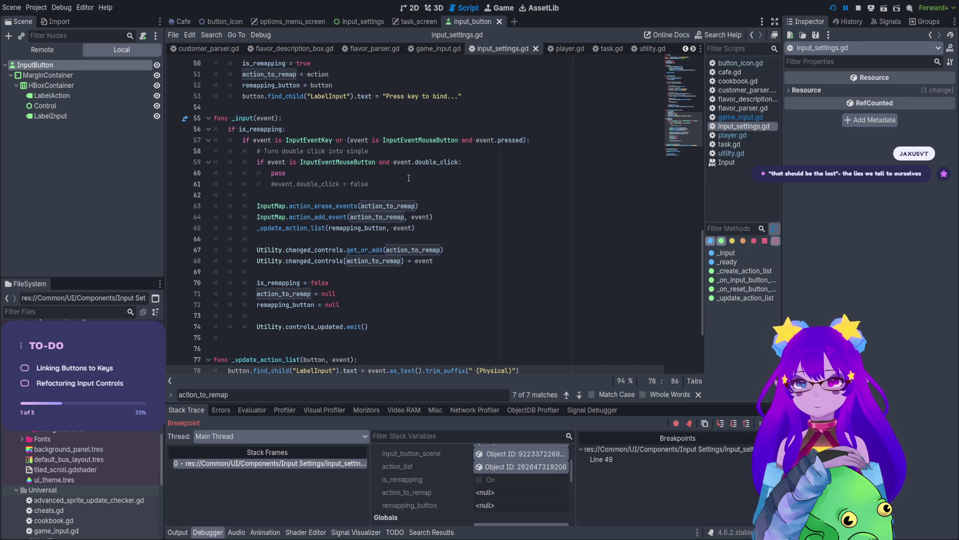
scroll(467, 285, "down", 3)
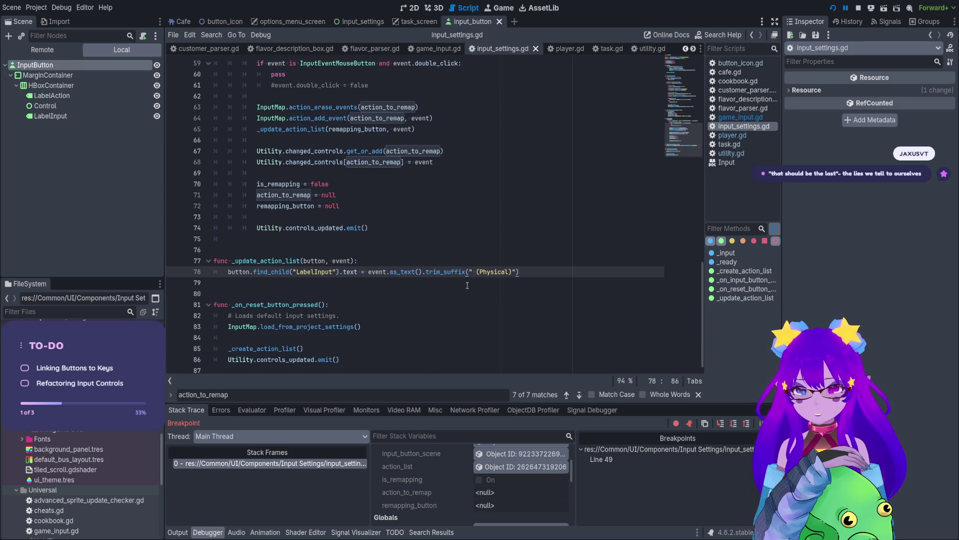
double_click(345, 261)
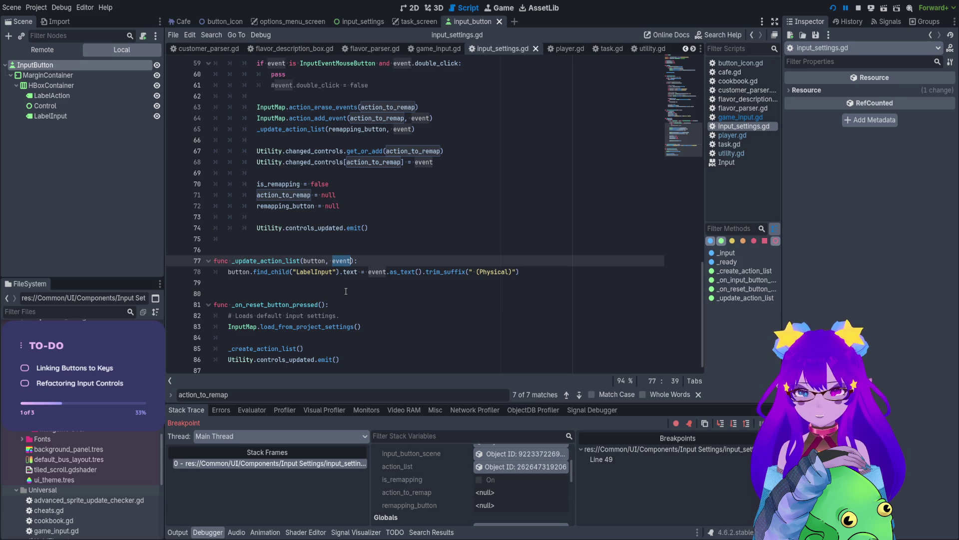
left_click_drag(524, 271, 368, 273)
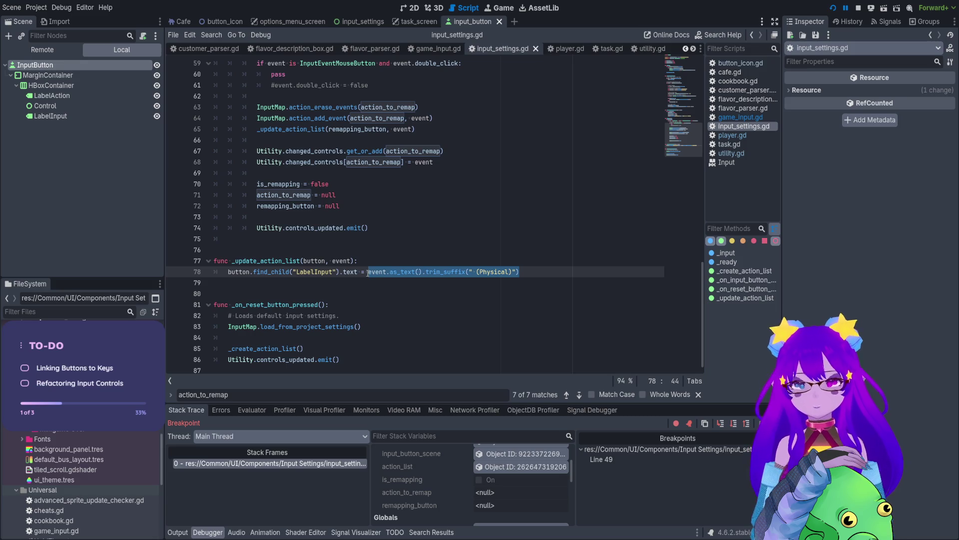
Replace it with a Utility.get_key_name_as_string call chosen from autocomplete.
type("Util")
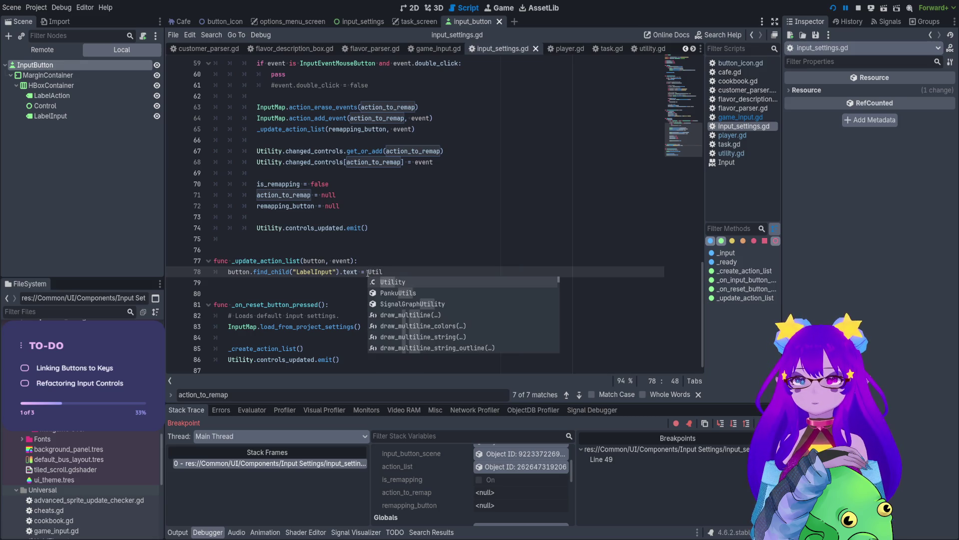
type("ity.")
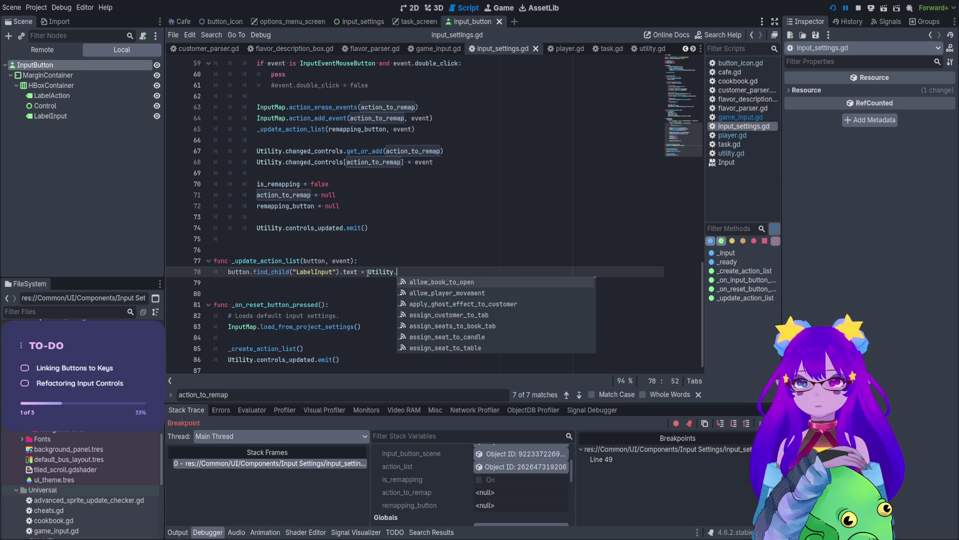
type("but")
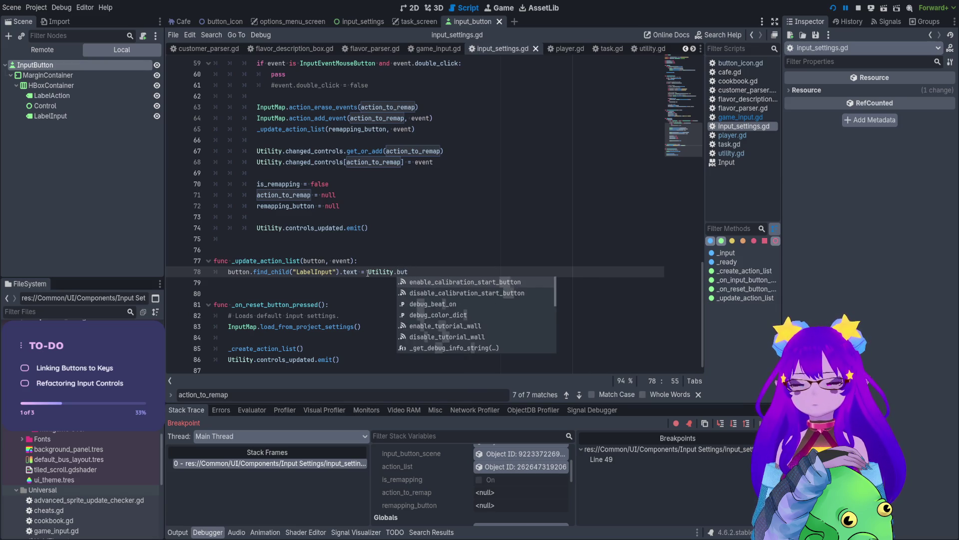
key("BackSpace")
key("BackSpace")
key("BackSpace")
type("get")
key("BackSpace")
key("BackSpace")
key("BackSpace")
type("print")
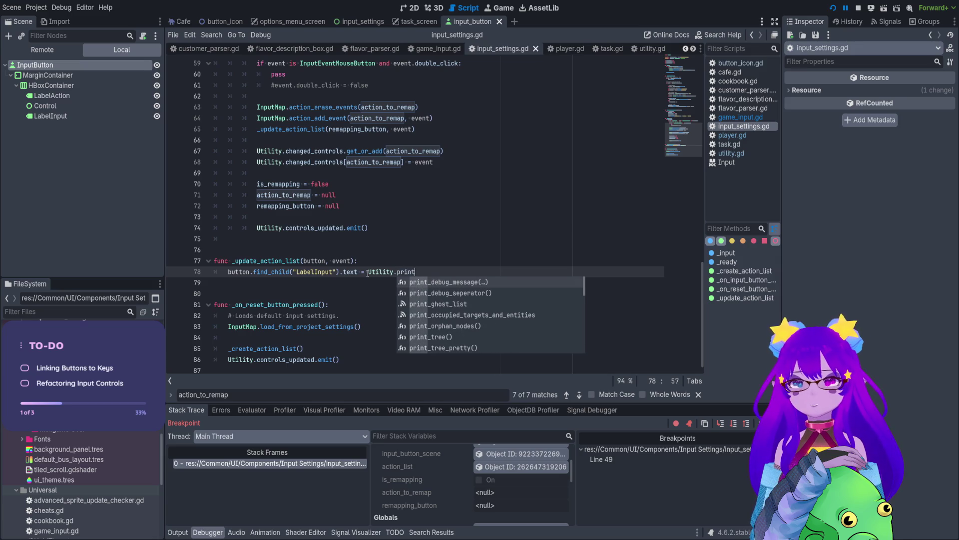
key("BackSpace")
key("BackSpace")
key("BackSpace")
key("BackSpace")
key("BackSpace")
type("get")
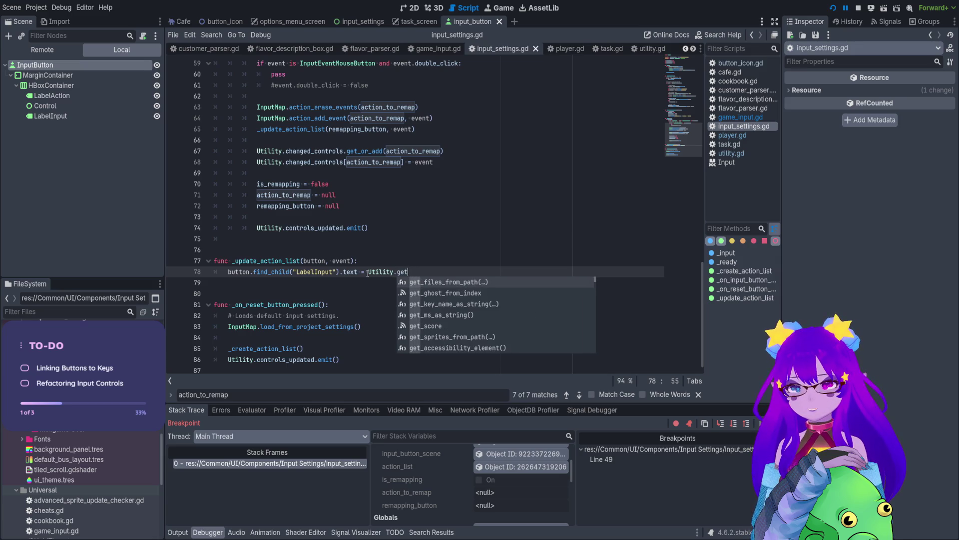
key("Down")
key("Down")
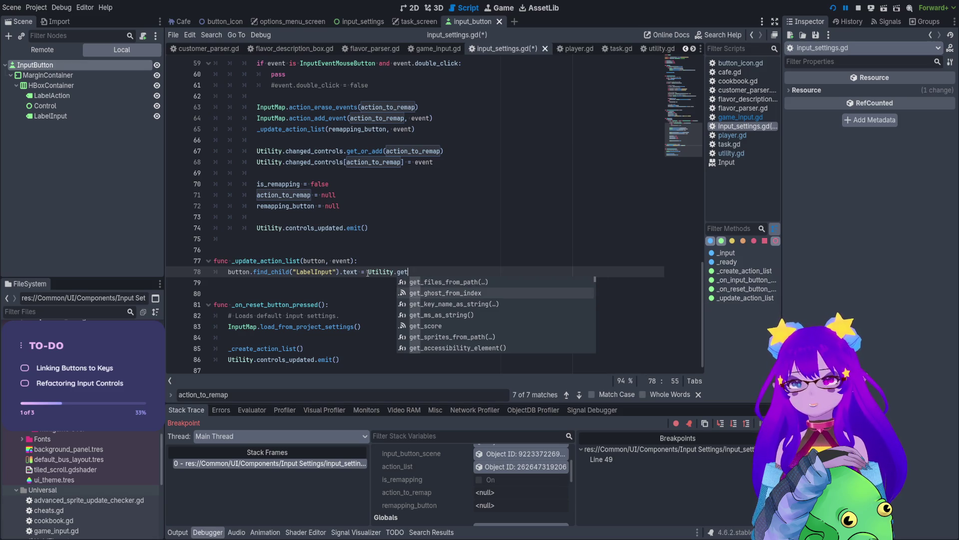
key("Return")
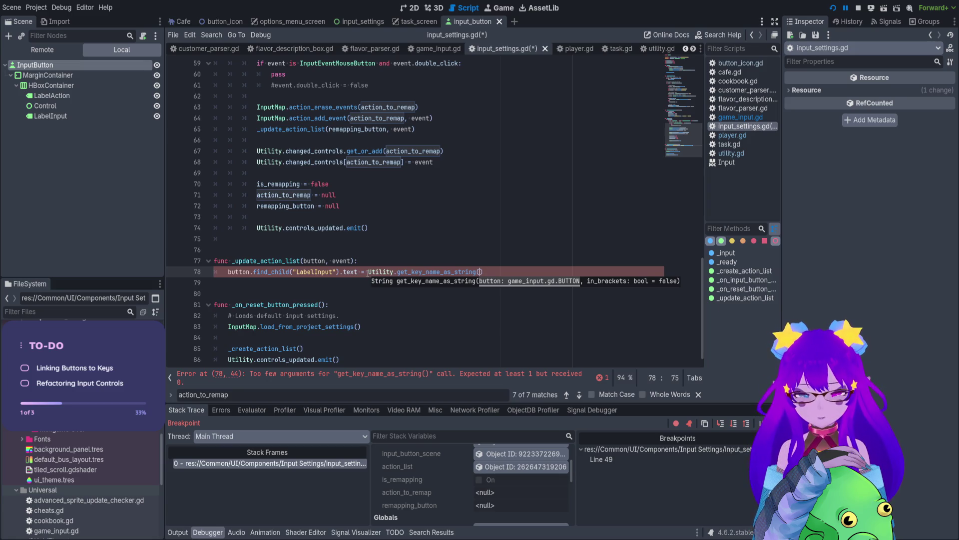
Pass GameInput.action_to_button[event] as the argument and save the script.
type("G")
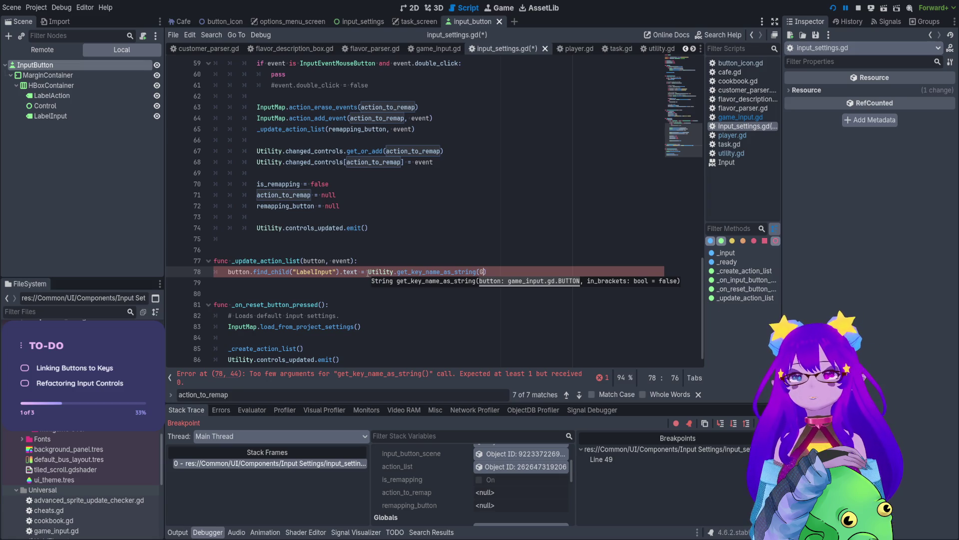
type("ameInput.ac")
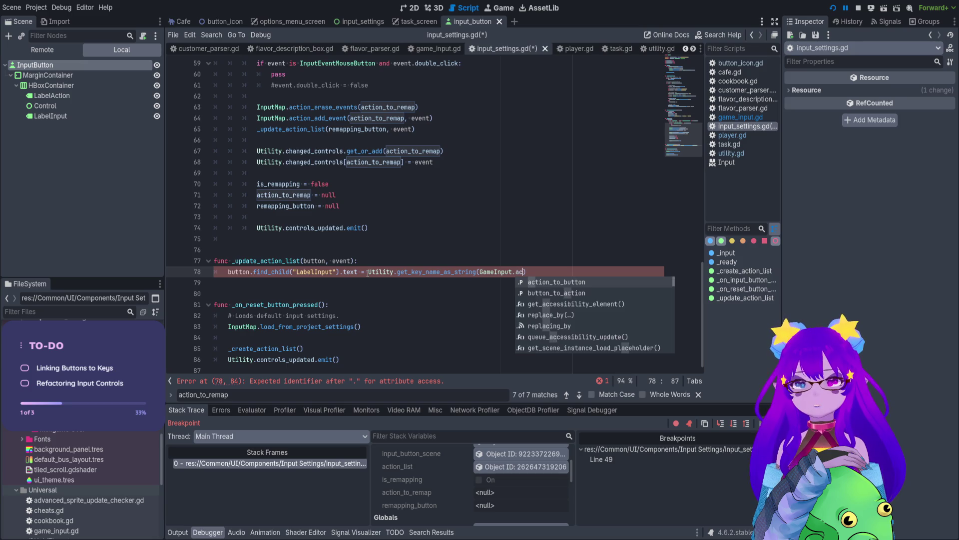
key("Return")
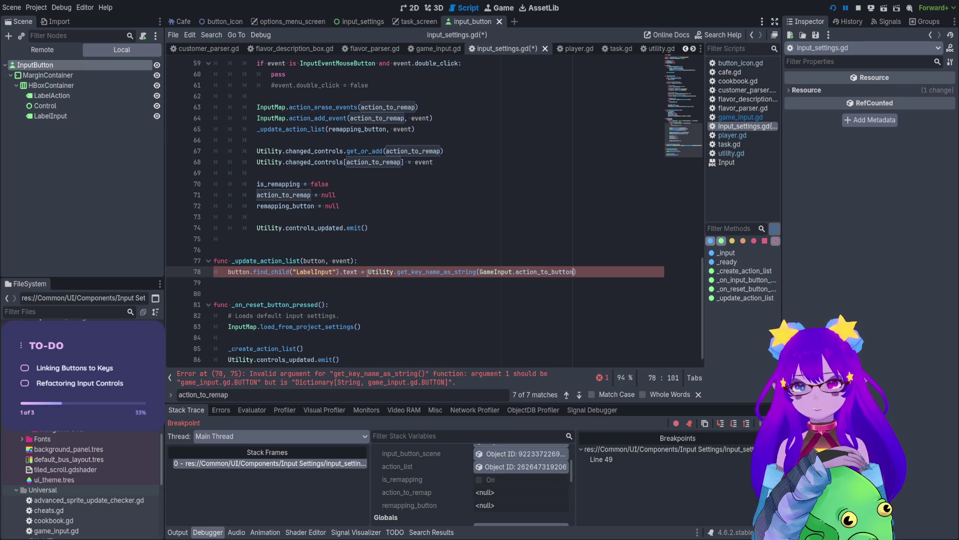
type("[event")
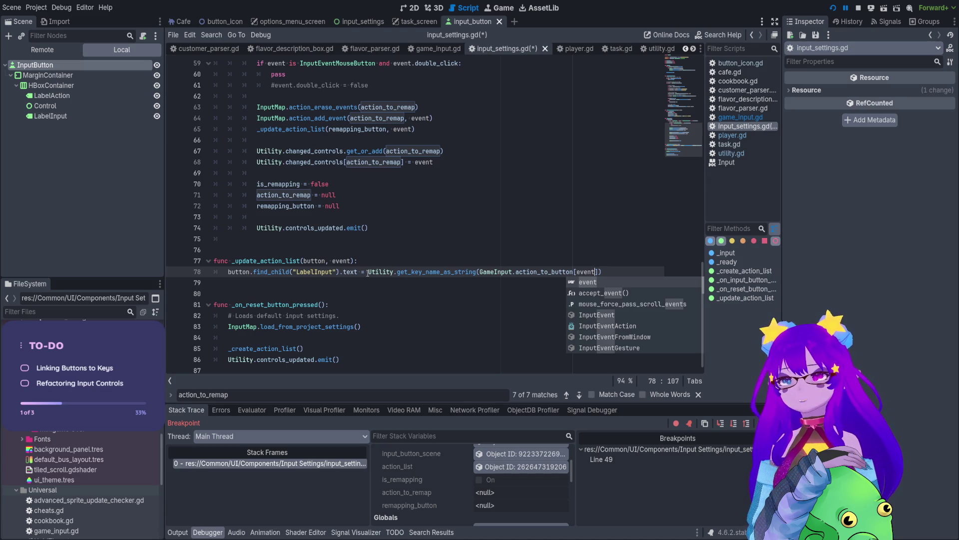
left_click(379, 250)
key("ctrl+s")
scroll(397, 167, "up", 3)
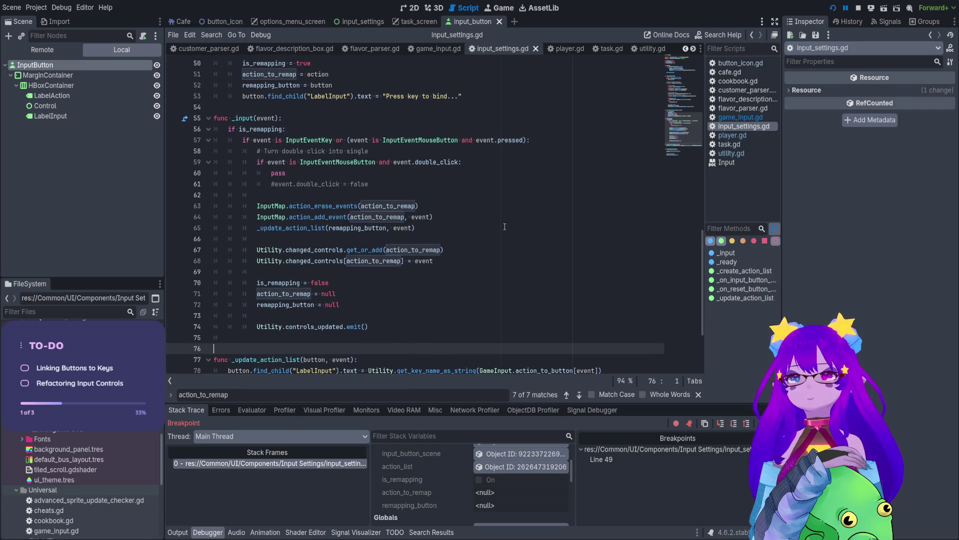
Add print(button) under 'if not is_remapping:' in _on_input_button_pressed.
left_click_drag(404, 156, 412, 253)
left_click(411, 251)
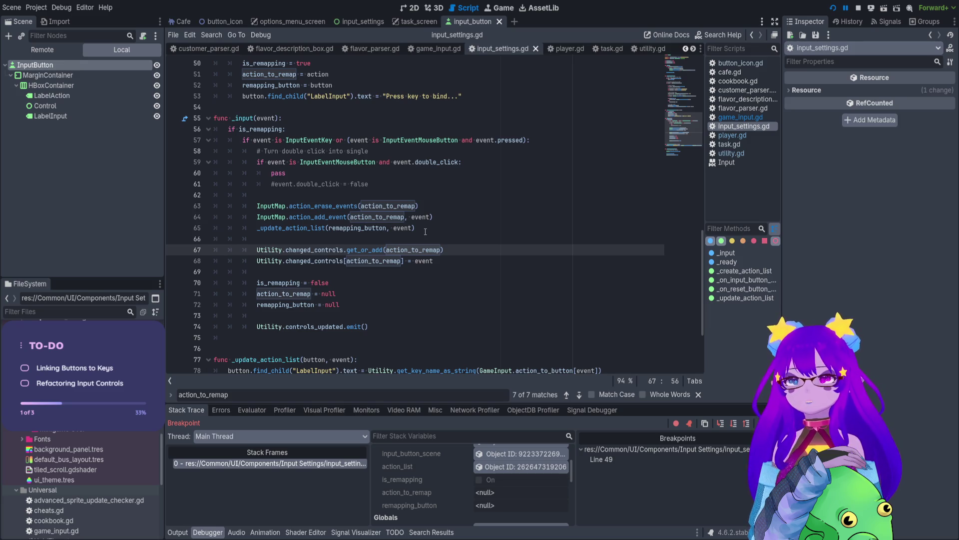
scroll(406, 152, "up", 1)
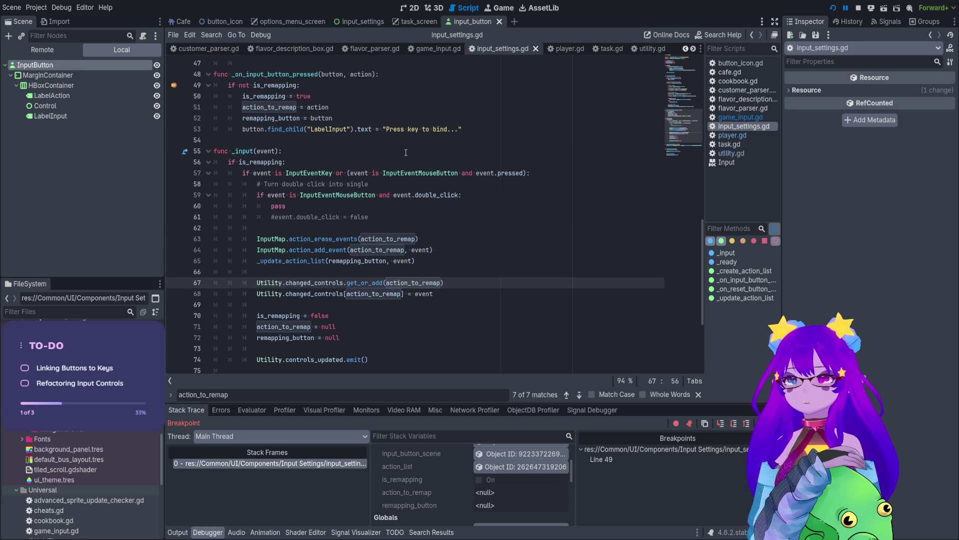
double_click(401, 239)
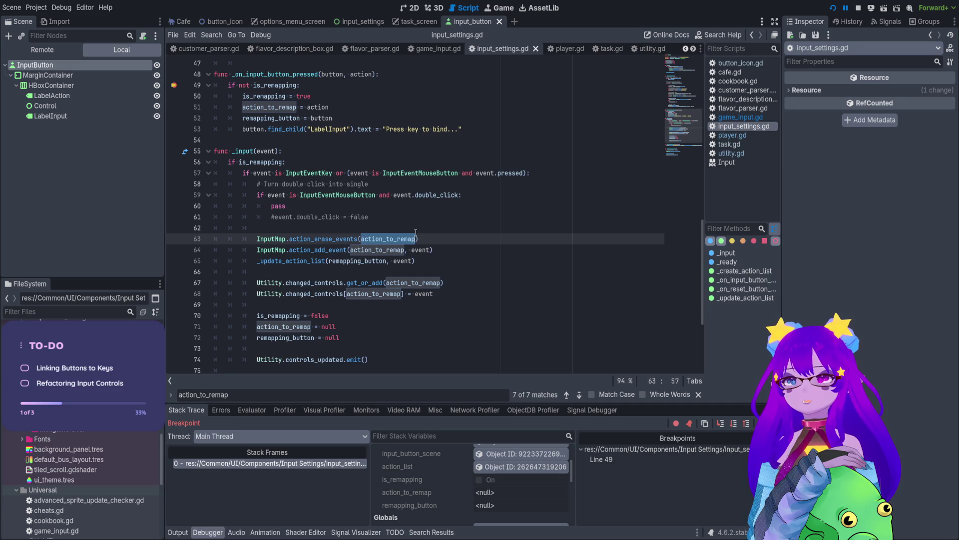
scroll(332, 156, "up", 2)
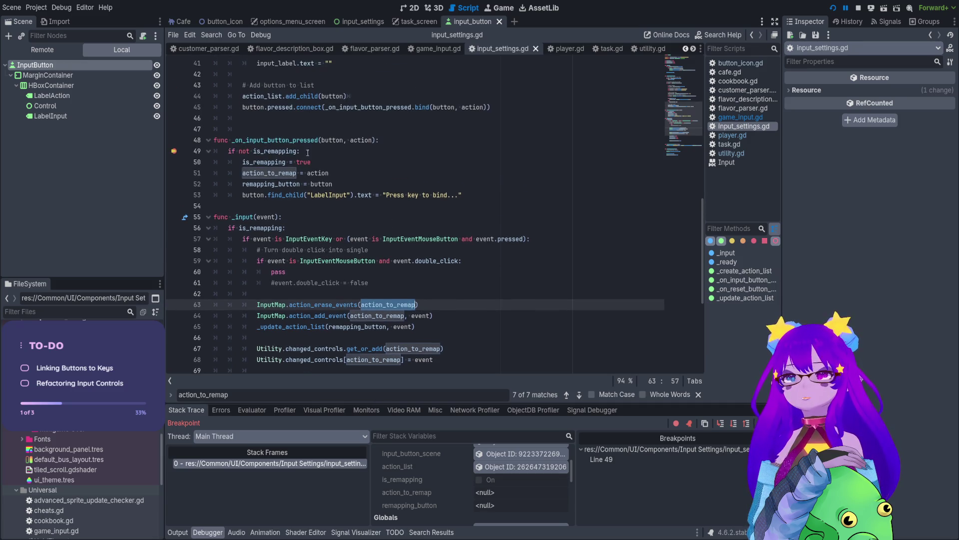
left_click(248, 183)
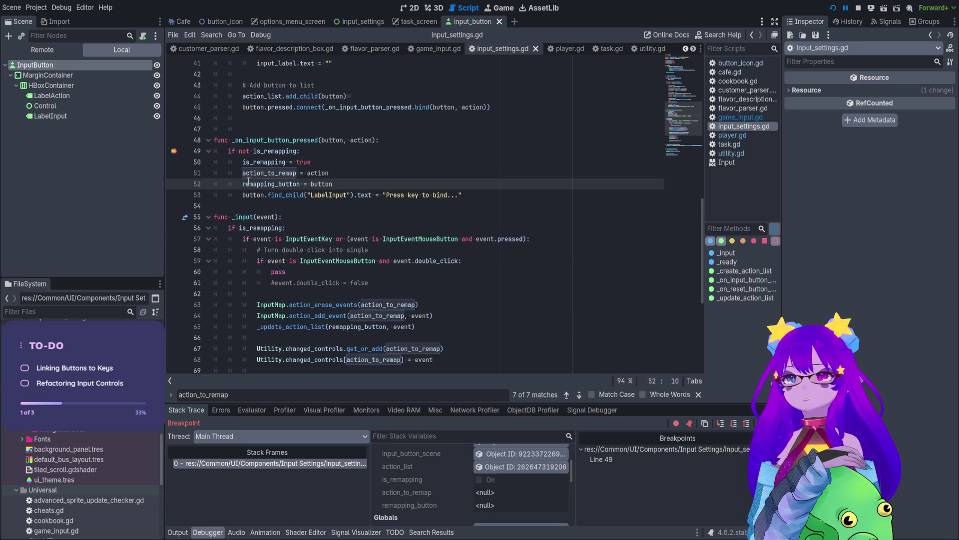
left_click(375, 152)
key("Return")
type("print(button)")
Add a print(action) line below it, save, and relaunch the game.
key("ctrl+shift+d")
double_click(369, 140)
key("ctrl+c")
double_click(275, 173)
key("ctrl+v")
key("ctrl+s")
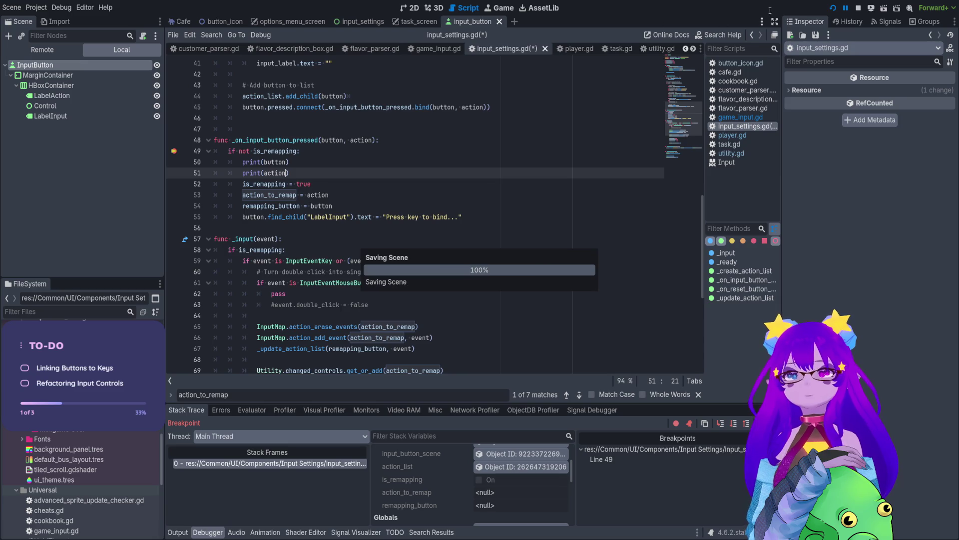
left_click(833, 8)
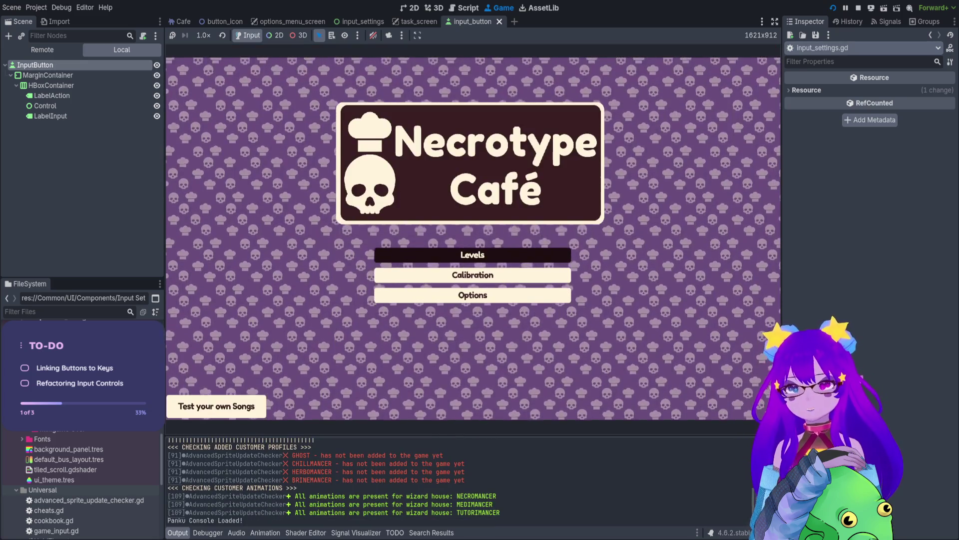
Start rebinding Move Up from Options > Controls and step over three lines at the breakpoint.
key("Down")
key("Down")
key("Return")
key("Right")
key("Down")
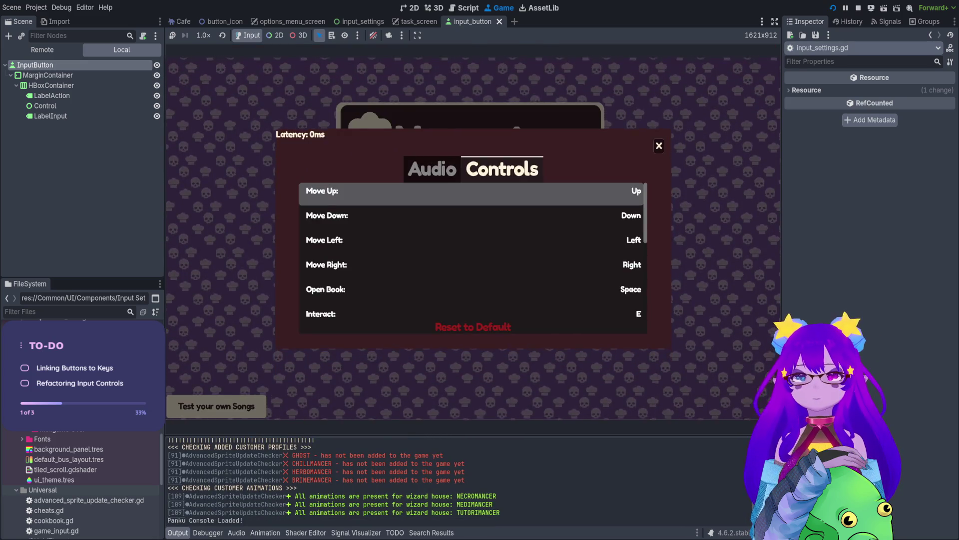
key("Return")
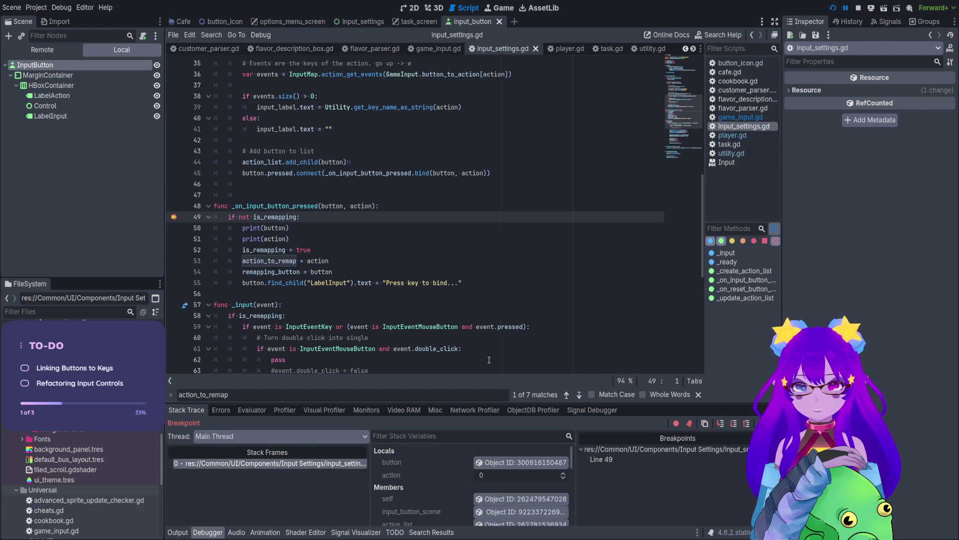
left_click(719, 424)
left_click(719, 425)
left_click(719, 424)
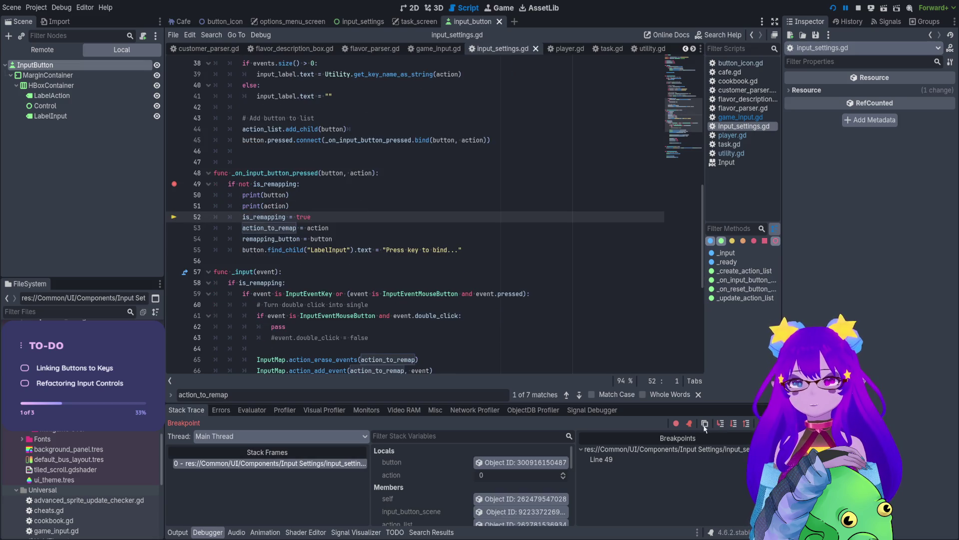
Check the printed button in Output and inspect the action and button assignments.
left_click(177, 532)
left_click_drag(204, 512, 271, 513)
left_click(278, 524)
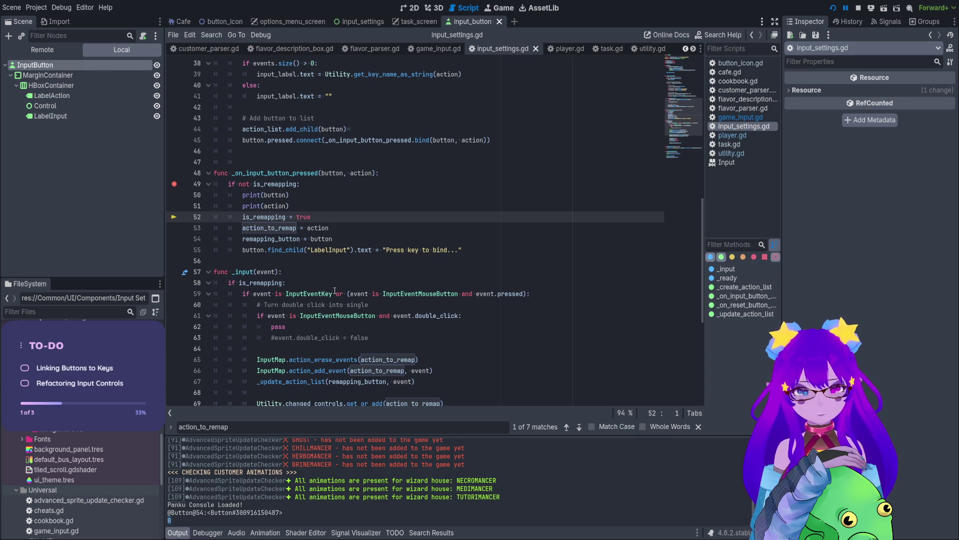
left_click(286, 228)
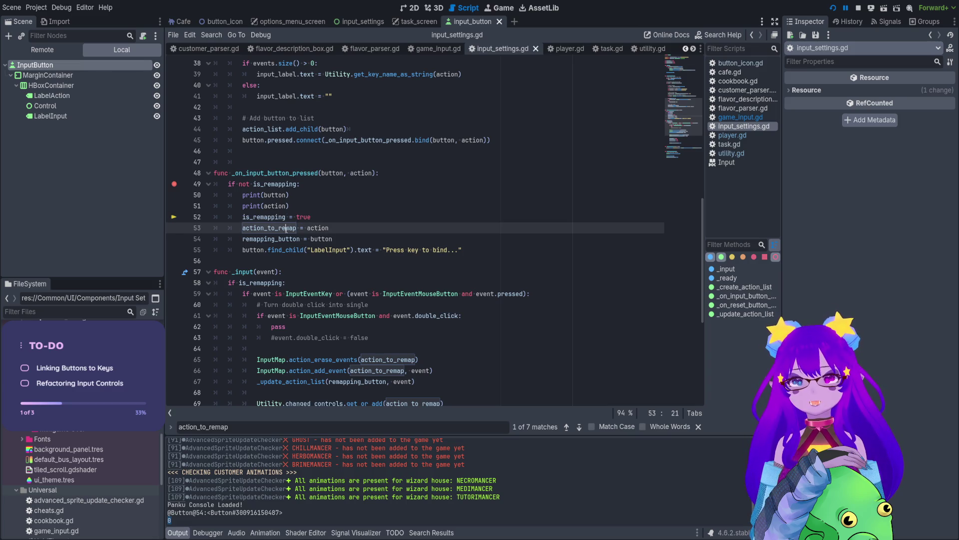
double_click(318, 228)
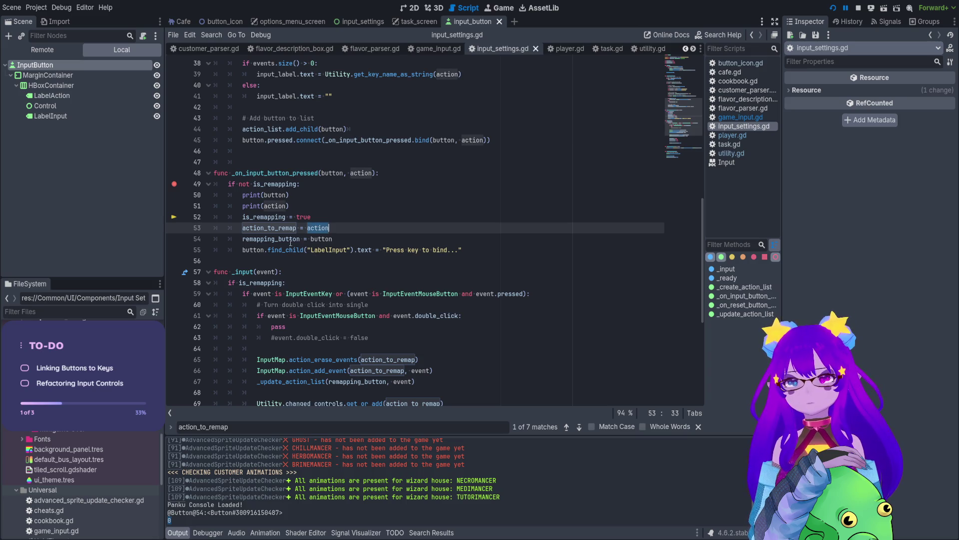
double_click(316, 239)
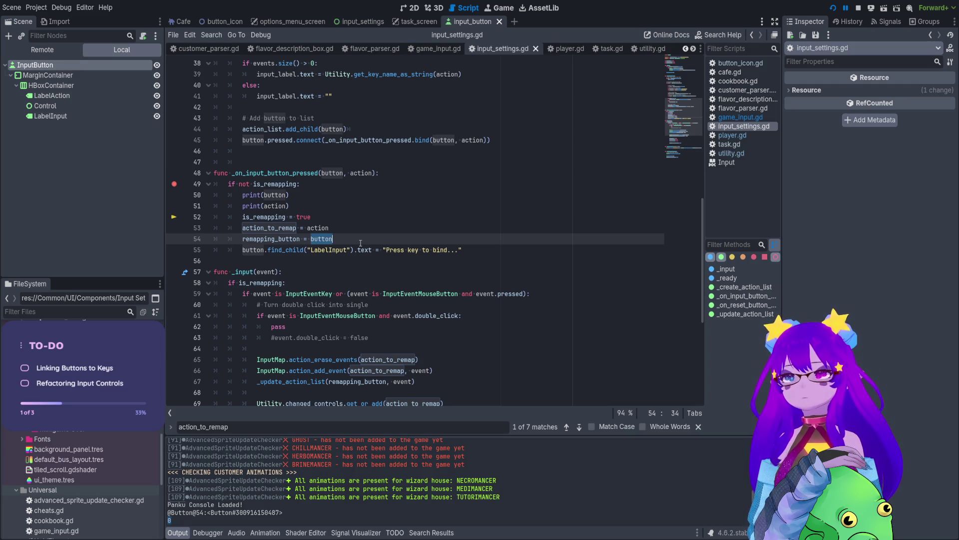
left_click(209, 533)
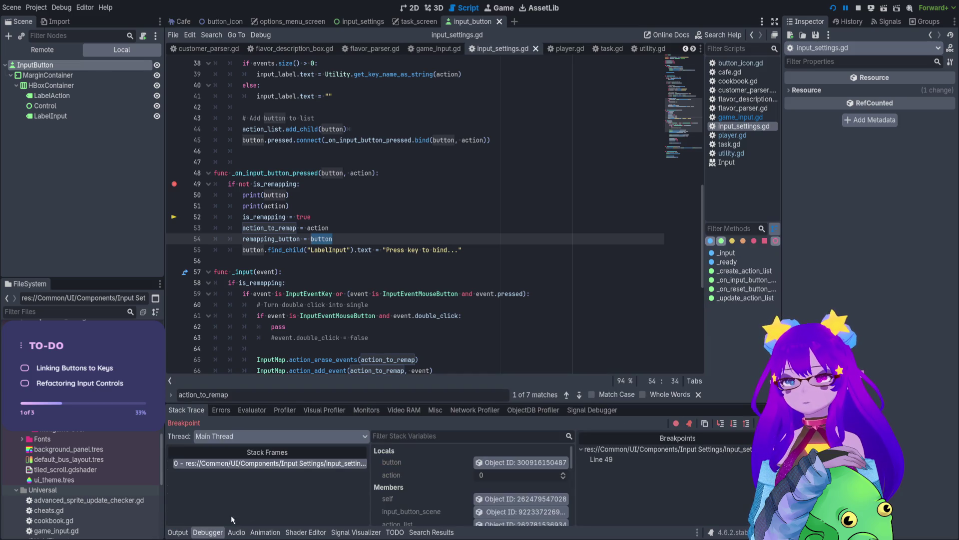
Step through the rest of the handler, resume the game, and press W for Move Up.
left_click(722, 424)
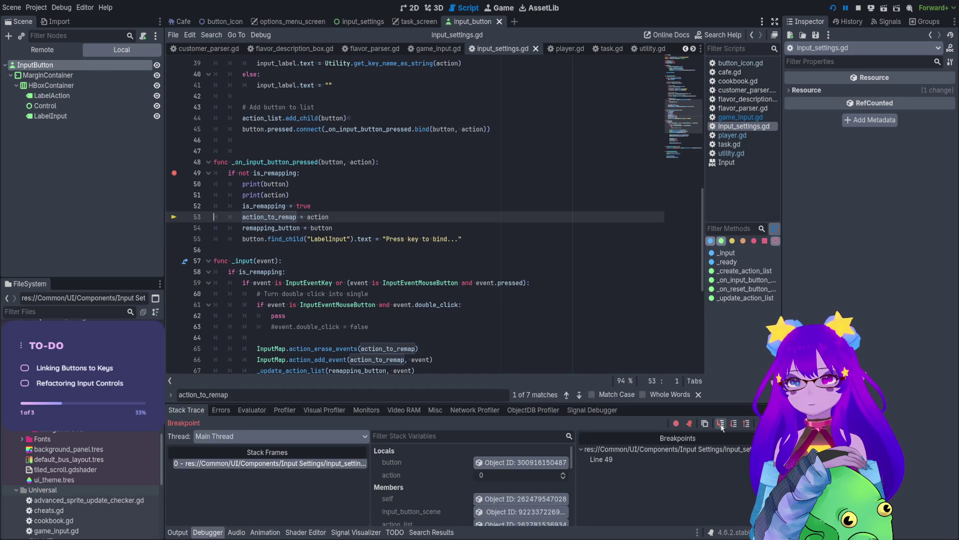
left_click(721, 424)
left_click(721, 424)
left_click(721, 424)
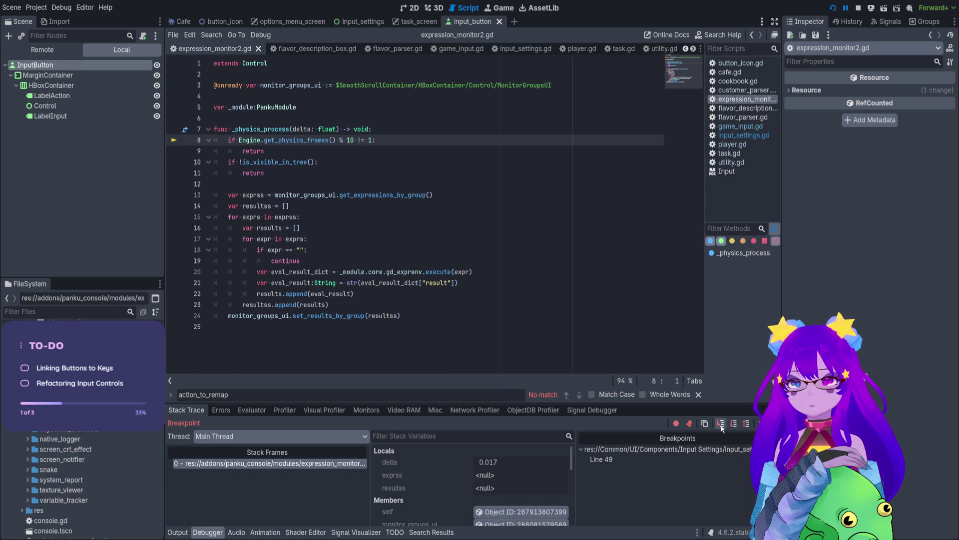
left_click(742, 425)
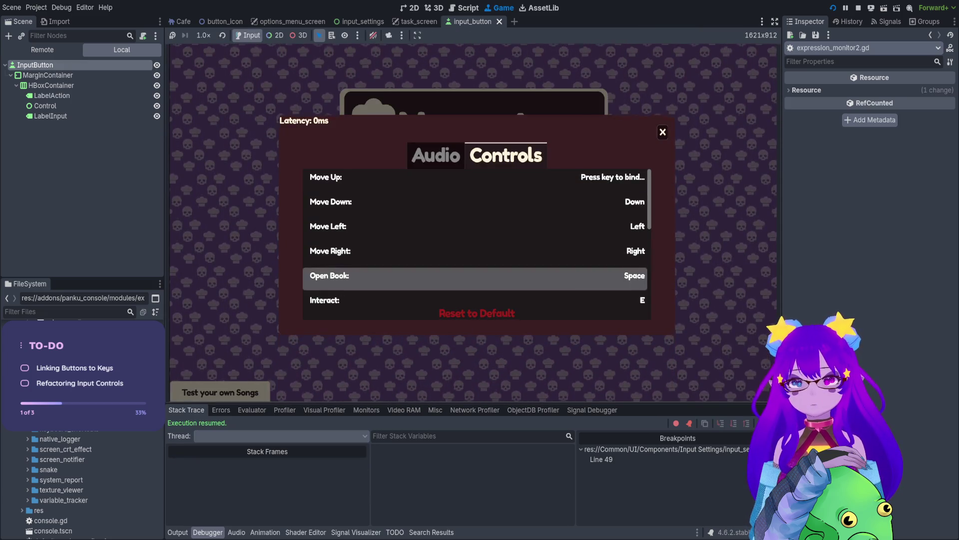
key("w")
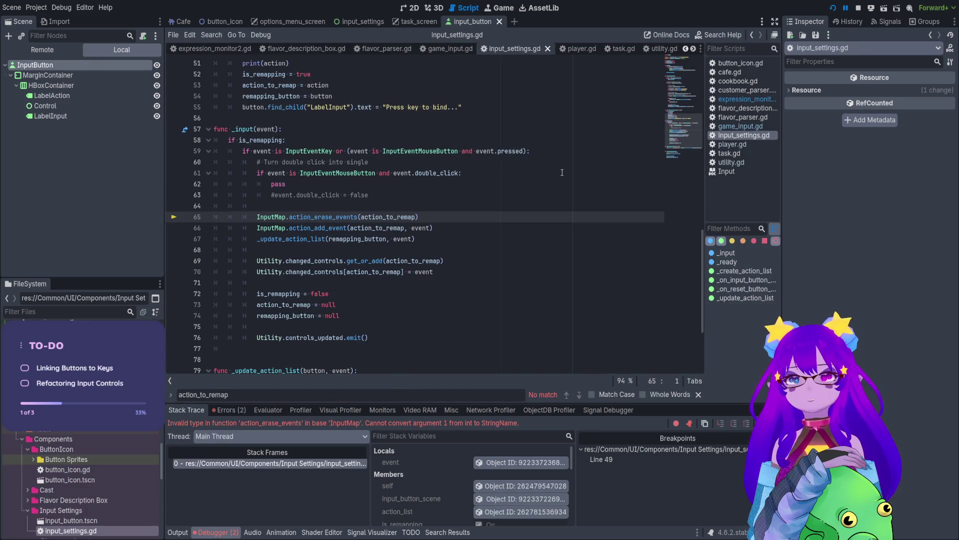
Delete the print(action) and print(button) debug lines and the leftover empty line.
scroll(299, 137, "up", 2)
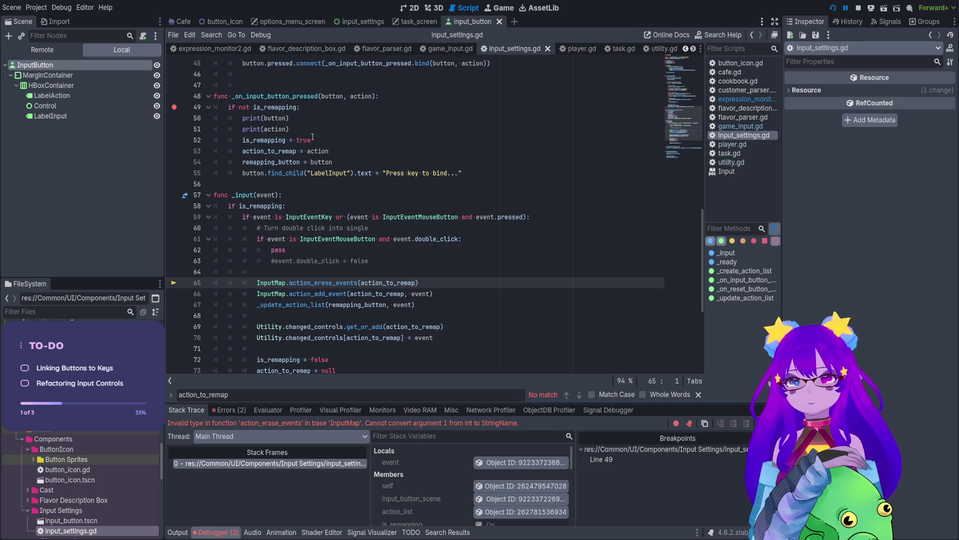
triple_click(198, 129)
key("BackSpace")
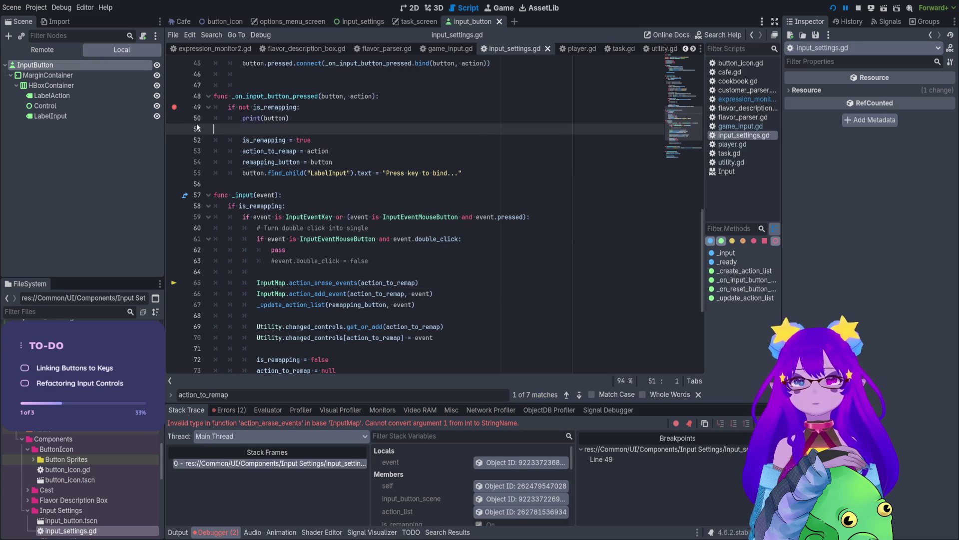
left_click_drag(198, 127, 189, 120)
key("BackSpace")
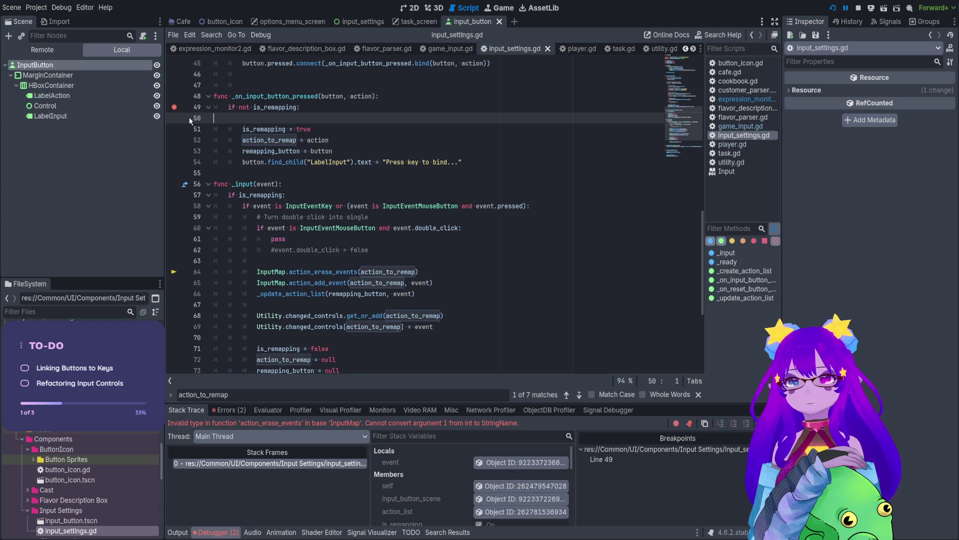
key("BackSpace")
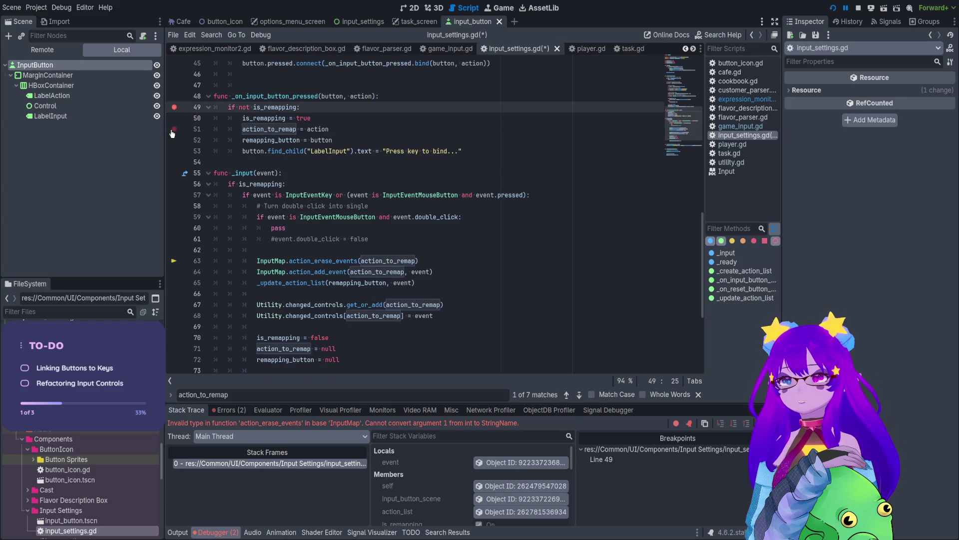
Clear the line-49 breakpoint and save the cleaned-up input_settings.gd.
left_click(264, 184)
left_click(171, 108)
key("ctrl+s")
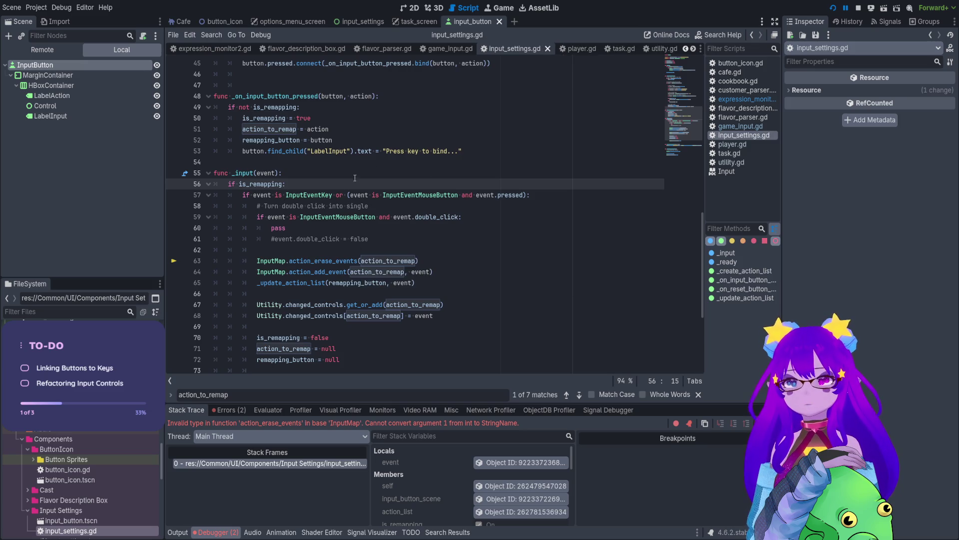
Compare line 63's action_erase_events(action_to_remap) call with the error about converting int to StringName.
left_click(278, 259)
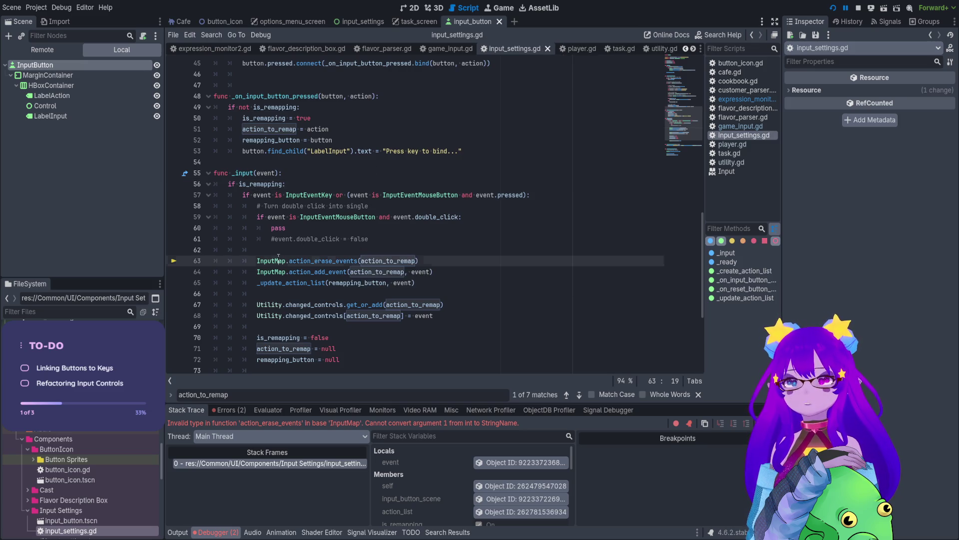
double_click(306, 260)
double_click(373, 262)
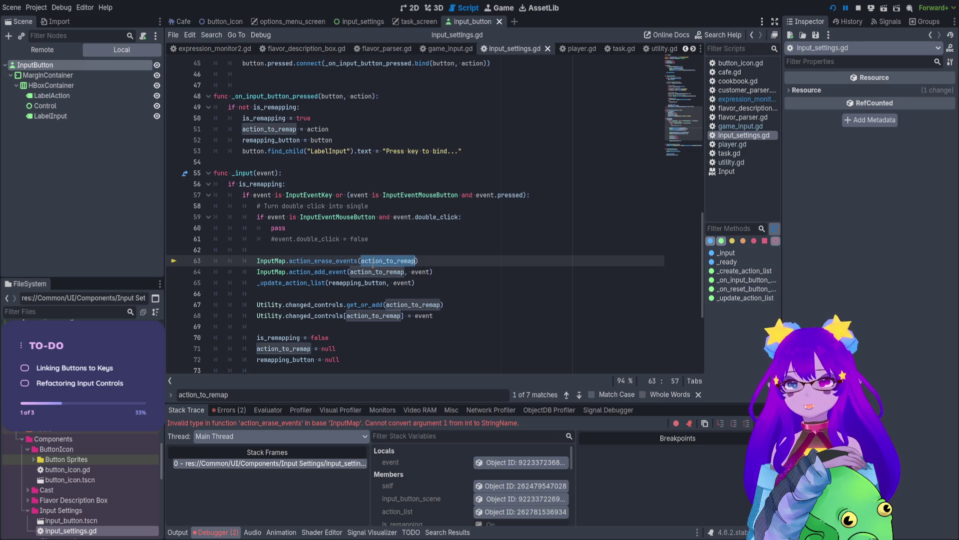
left_click_drag(260, 427, 281, 426)
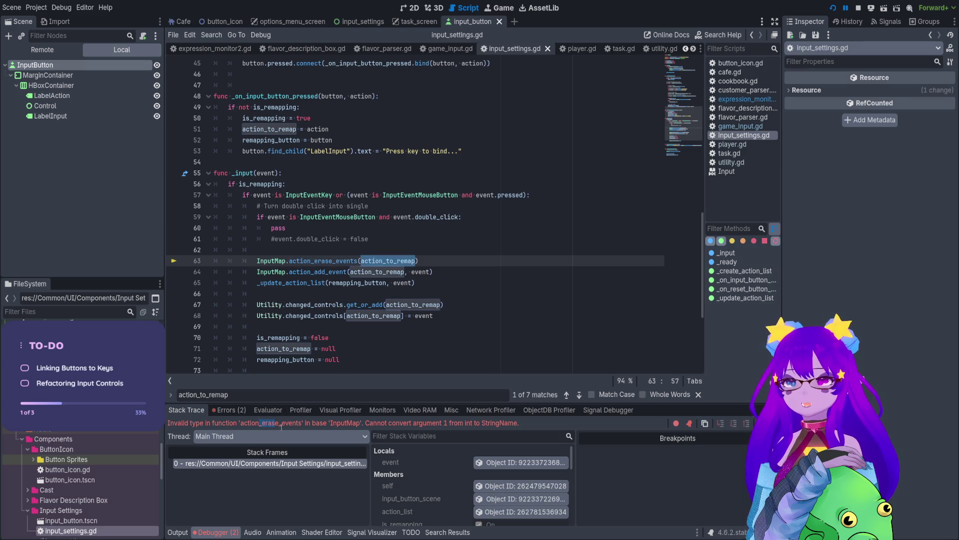
left_click_drag(351, 422, 360, 423)
left_click(451, 424)
left_click_drag(505, 423, 523, 425)
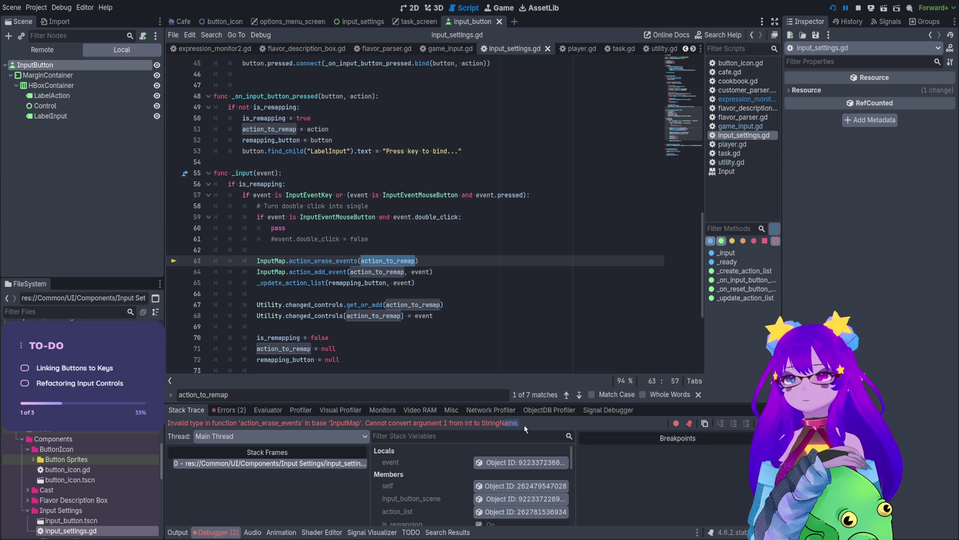
Search the script for other uses of action_to_remap, ending back on line 63.
key("shift+F3")
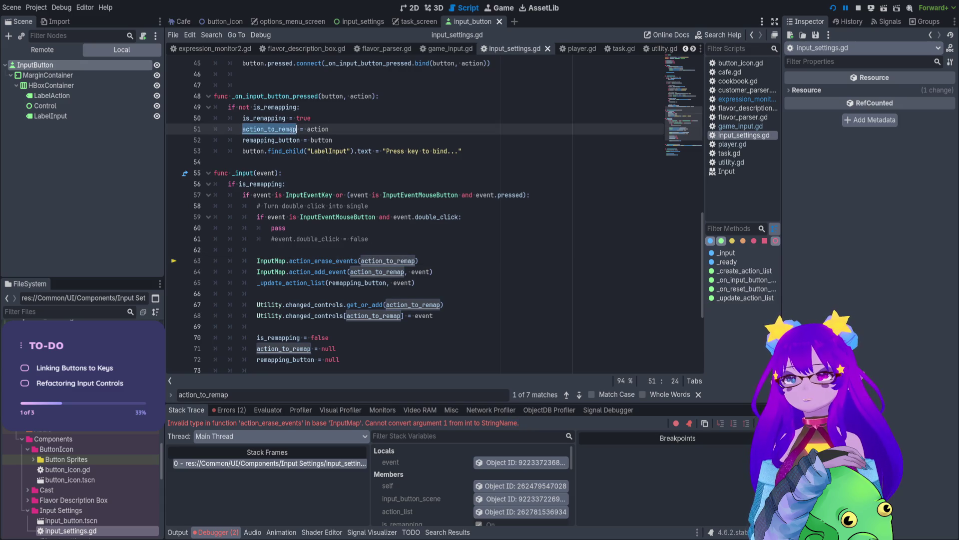
key("ctrl+f")
key("shift+Return")
key("End")
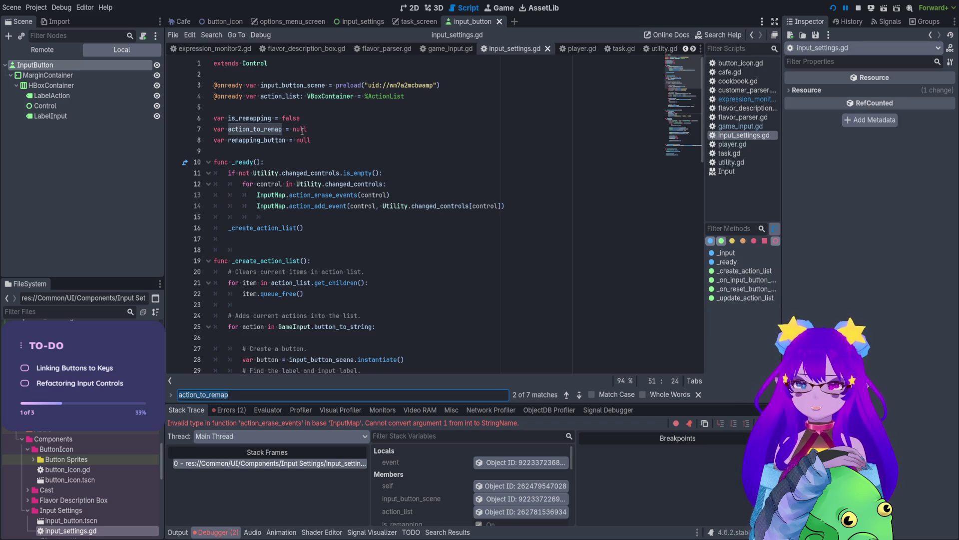
scroll(302, 130, "down", 15)
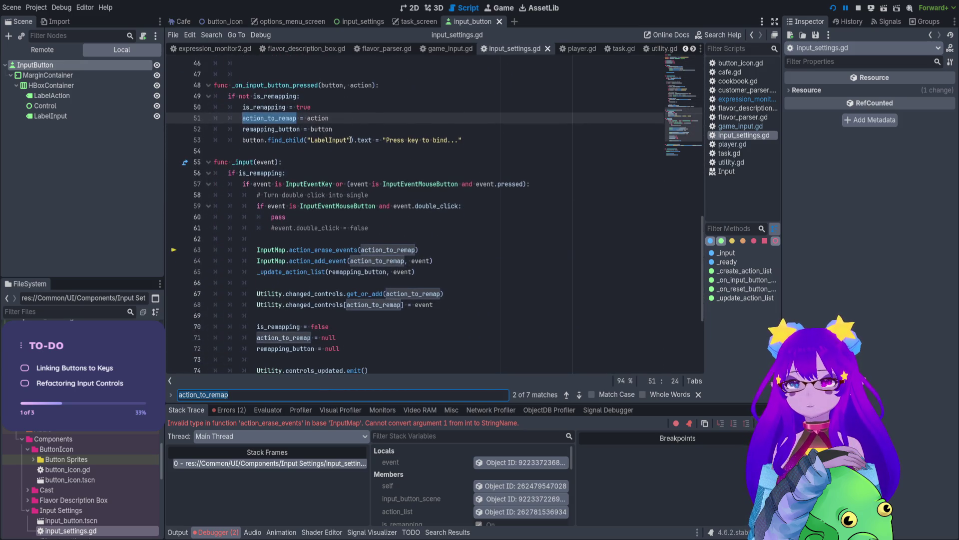
double_click(374, 249)
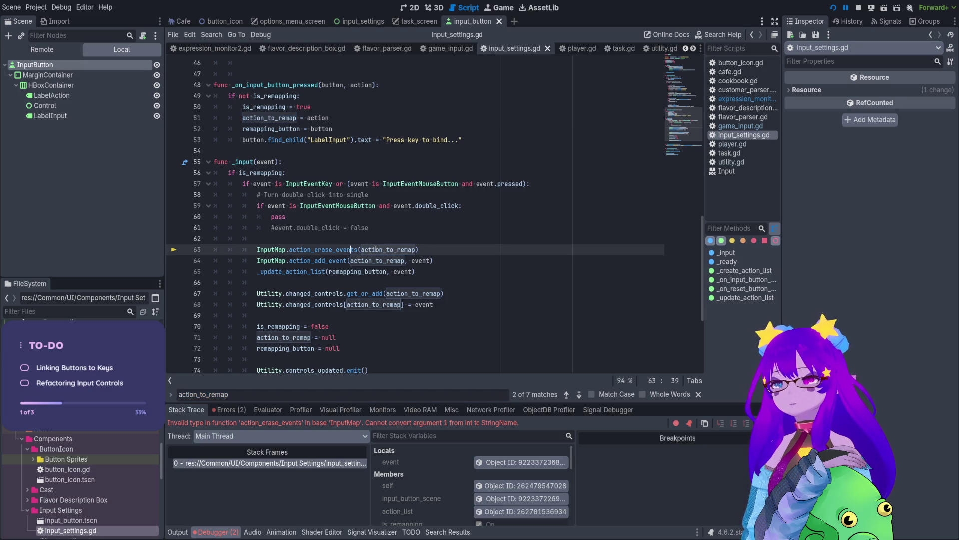
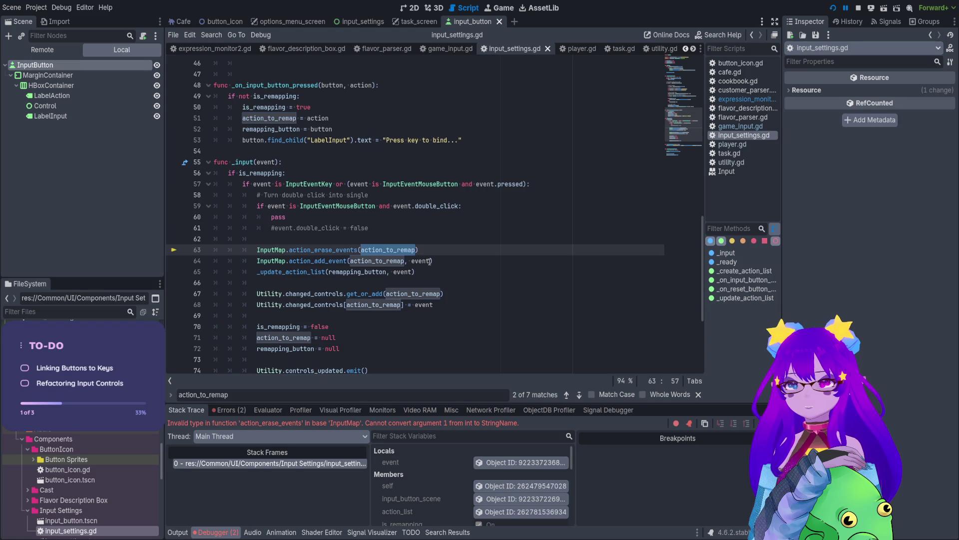
Set a breakpoint on line 64, rerun the game, and rebind Move Up in Options > Controls.
left_click(171, 261)
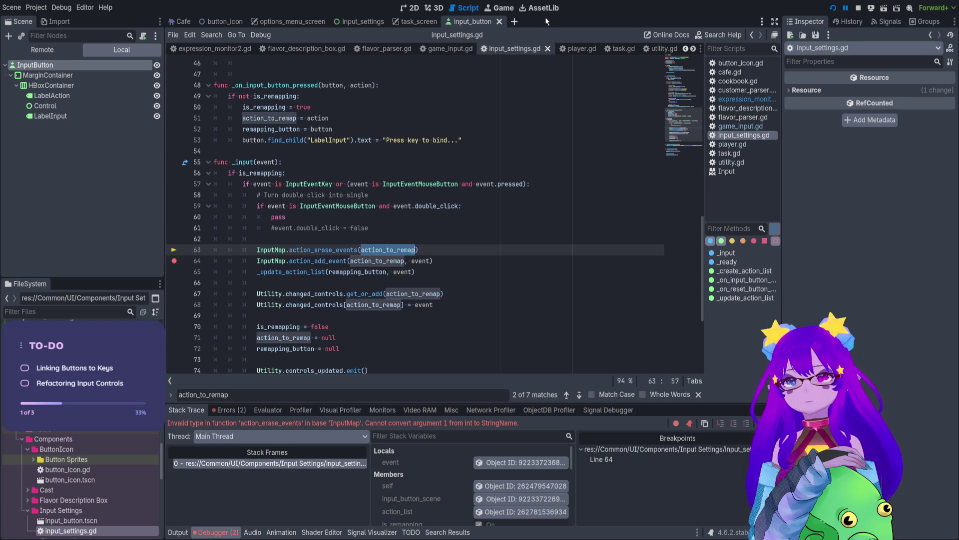
left_click(859, 8)
left_click(832, 8)
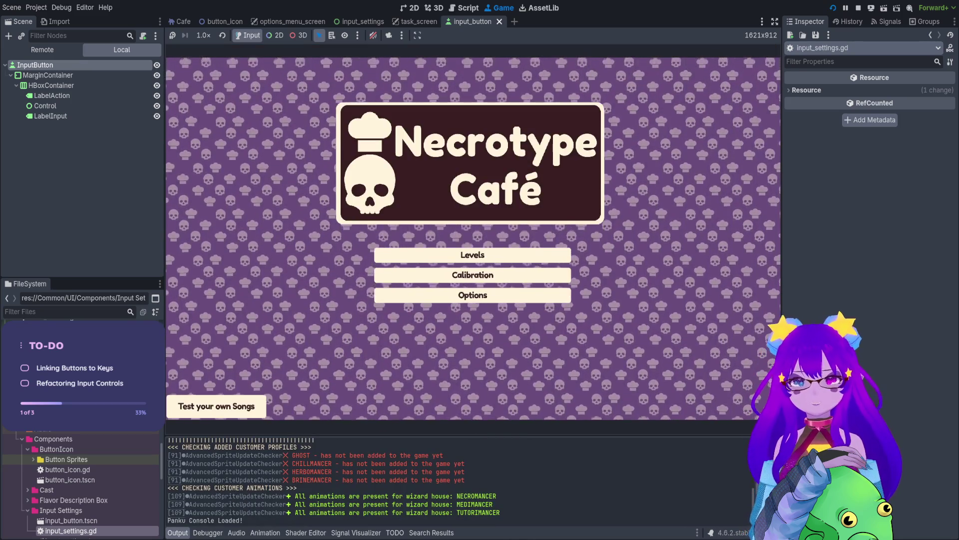
left_click(472, 295)
left_click(502, 168)
left_click(487, 190)
left_click(487, 189)
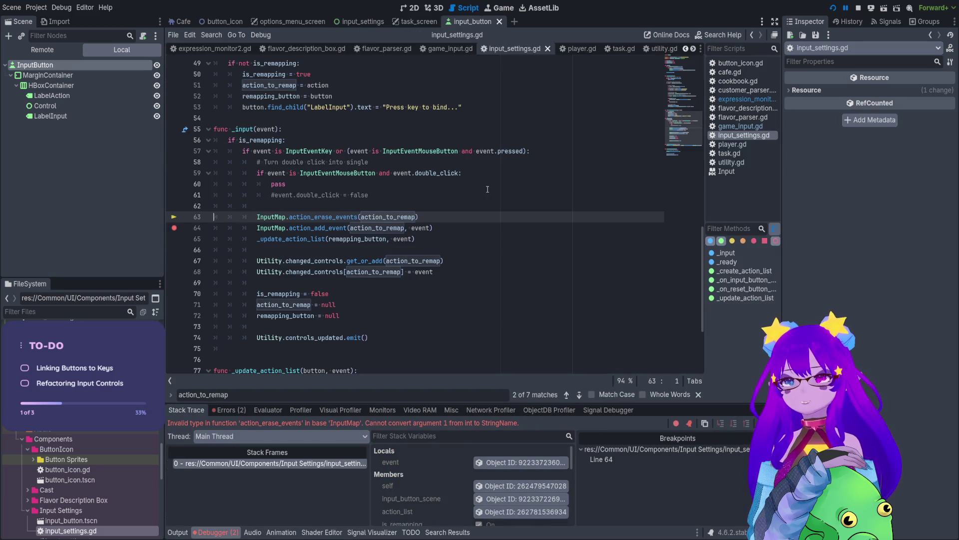
Insert print(action_to_remap) above the erase call and move the breakpoint back to line 64.
left_click(181, 227)
left_click(261, 207)
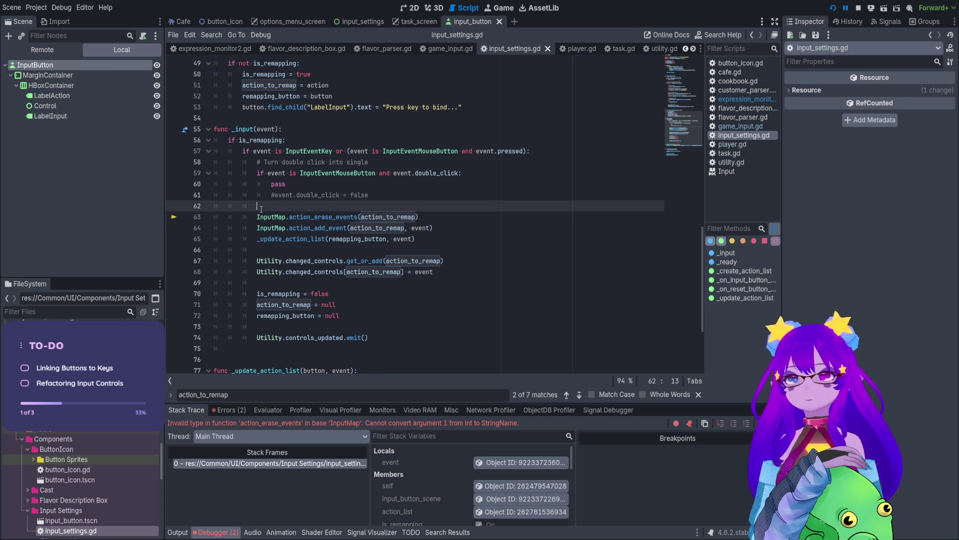
key("Return")
type("print(ac")
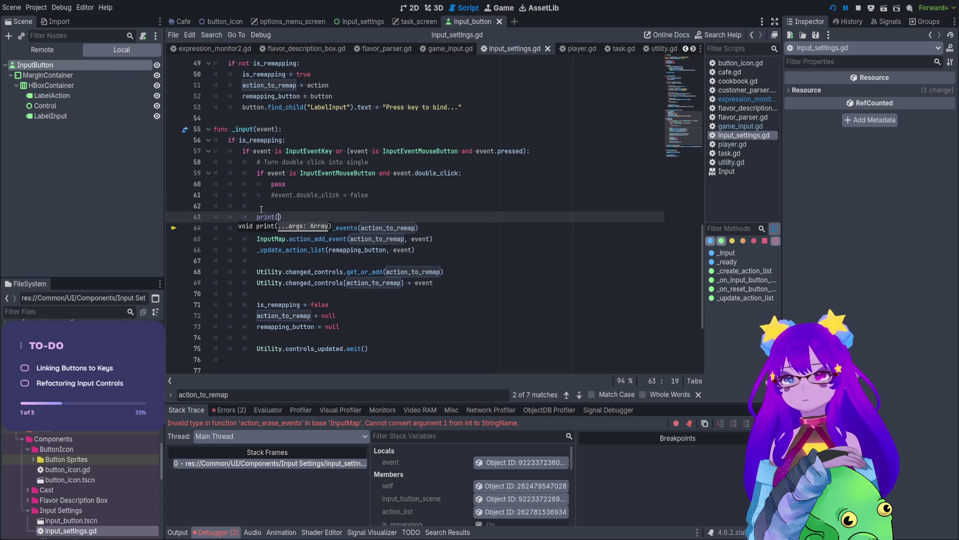
type("t")
key("Return")
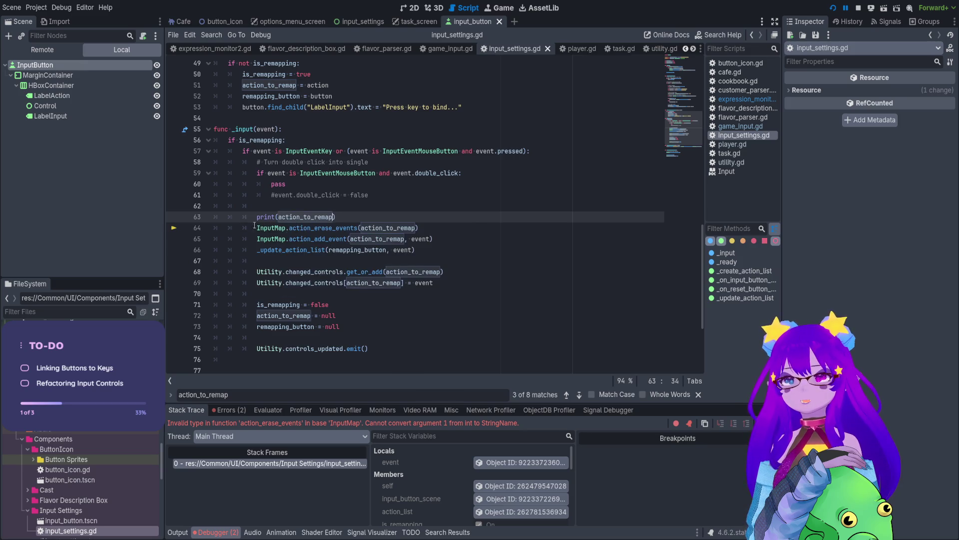
left_click(174, 228)
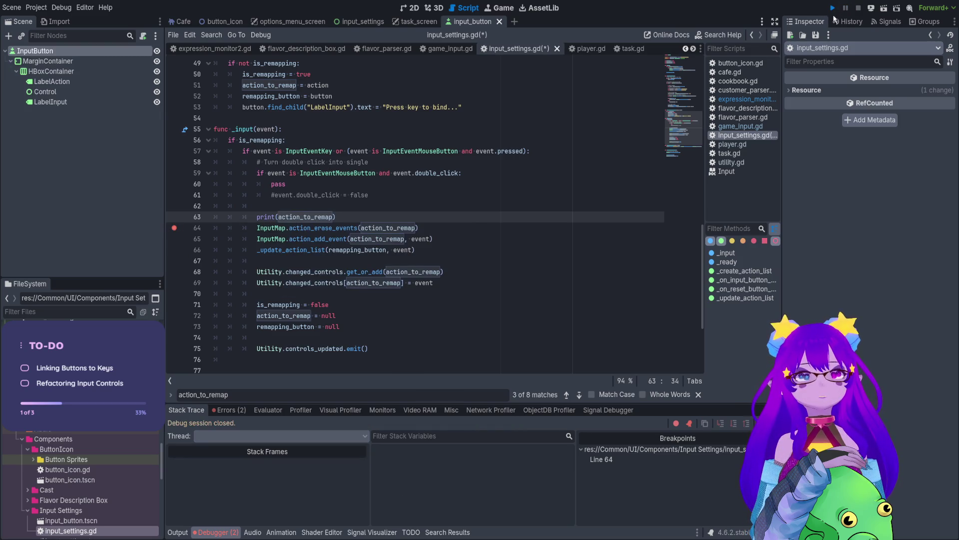
Run the game with F5, rebind Move Up to the Up key, and check the Output log.
key("F5")
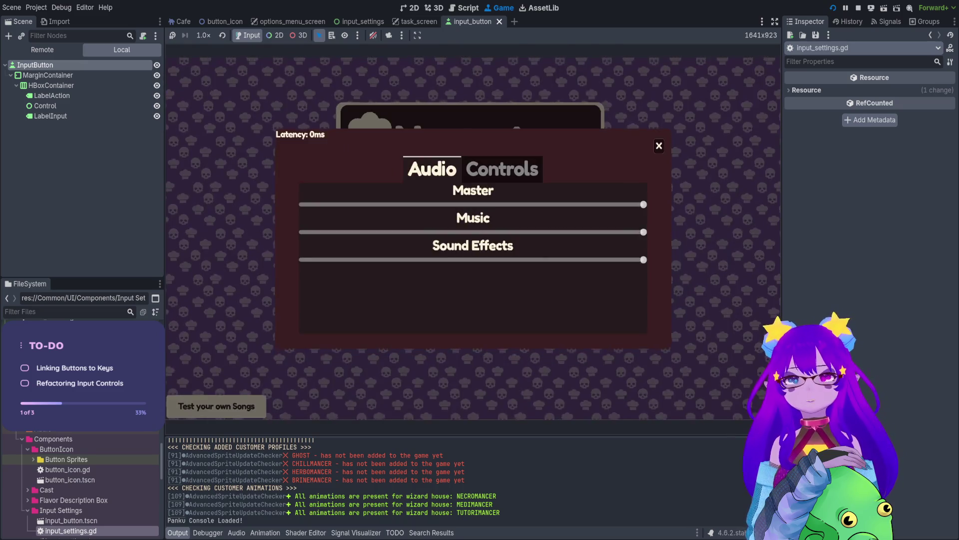
left_click(502, 169)
left_click(609, 191)
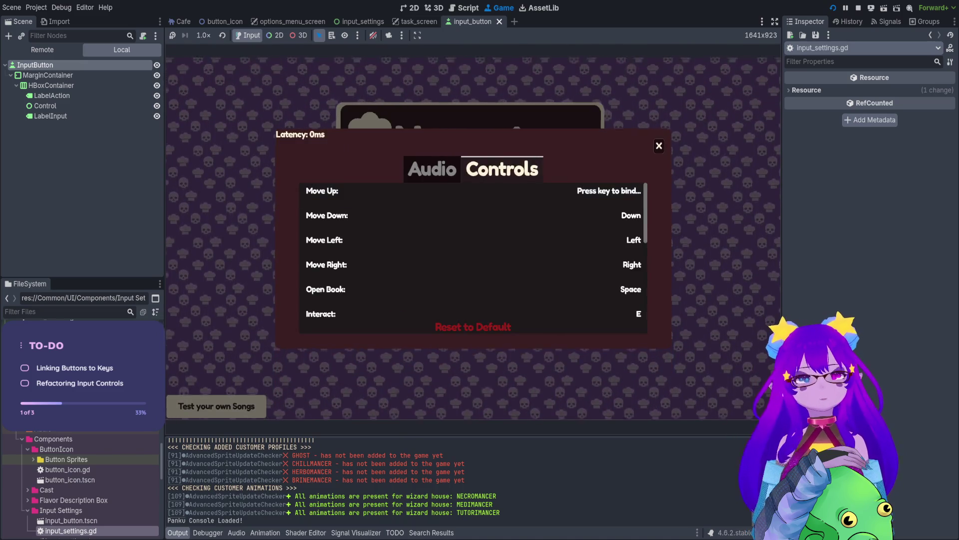
key("Up")
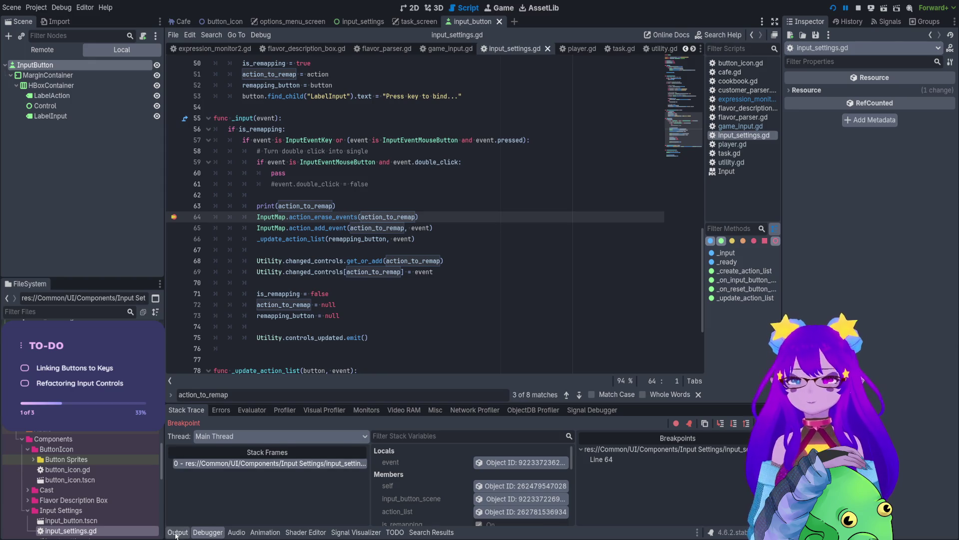
left_click(178, 533)
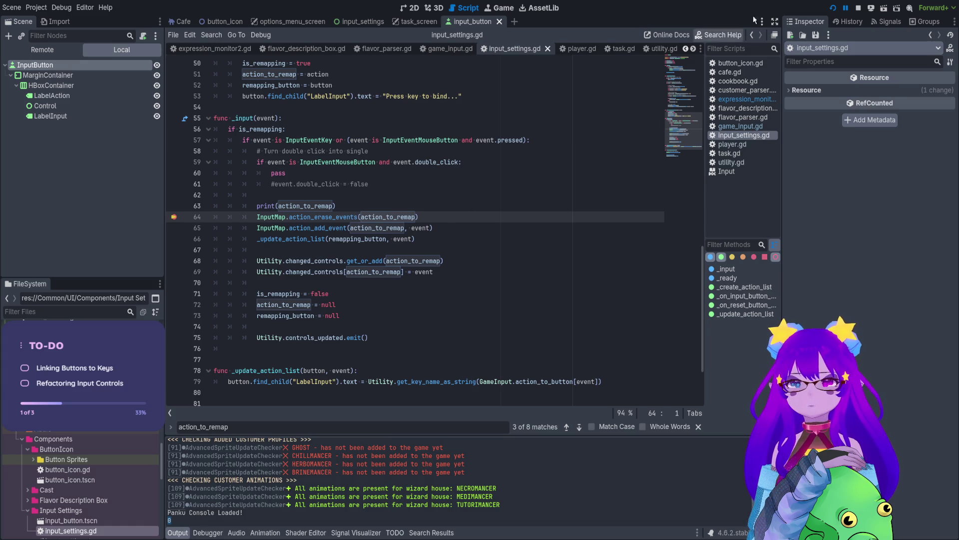
Restart the game, rebind a movement control again, and read the printed value 8 in Output.
left_click(858, 9)
left_click(832, 8)
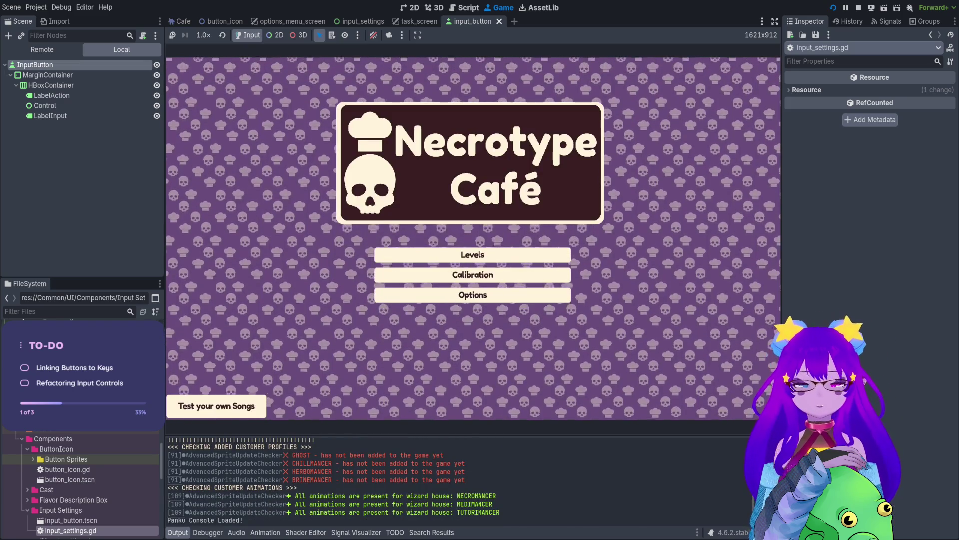
left_click(473, 295)
left_click(502, 169)
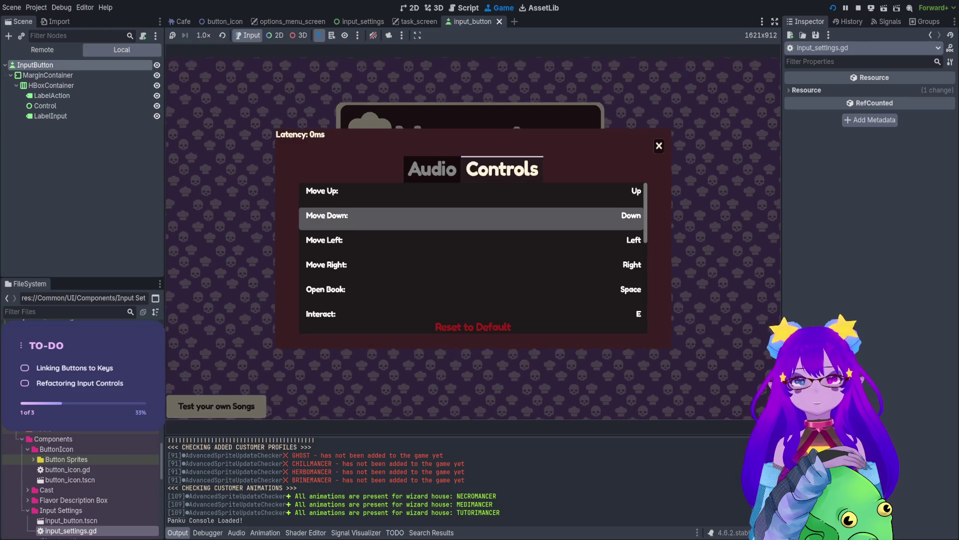
left_click(472, 194)
left_click(515, 191)
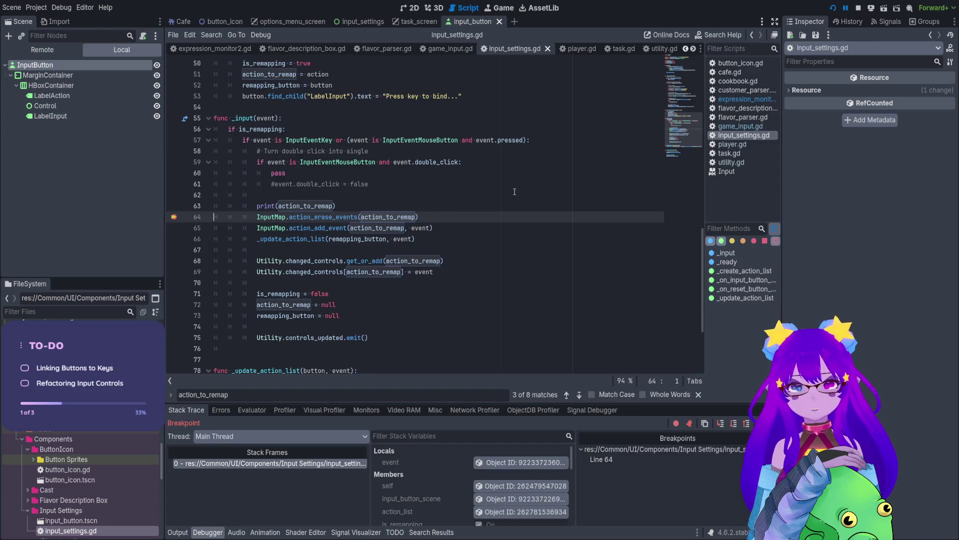
left_click(177, 532)
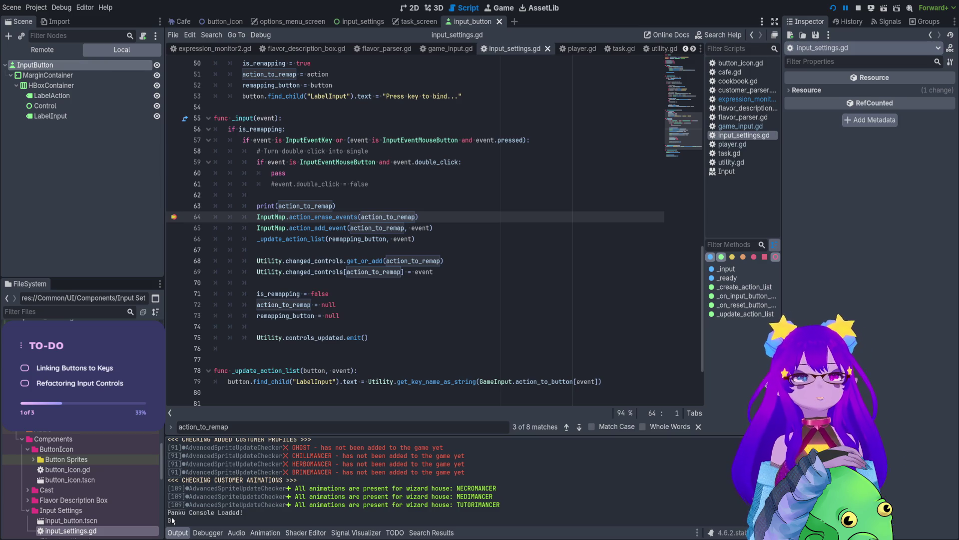
scroll(376, 347, "down", 2)
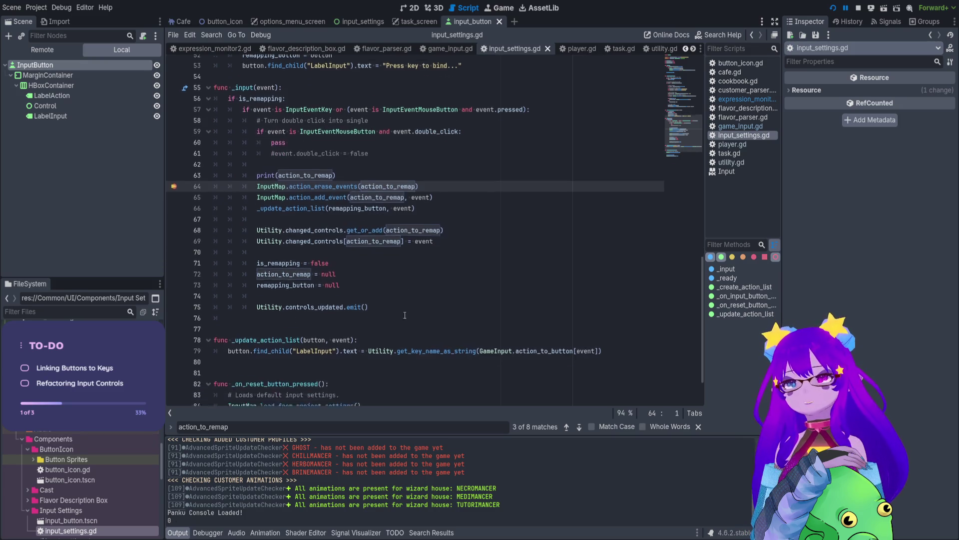
scroll(406, 316, "up", 3)
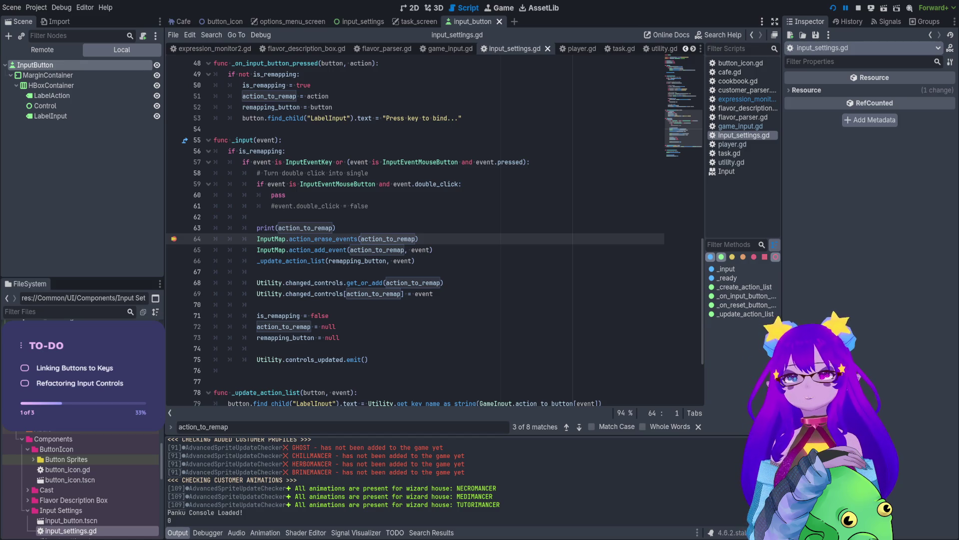
left_click(315, 240)
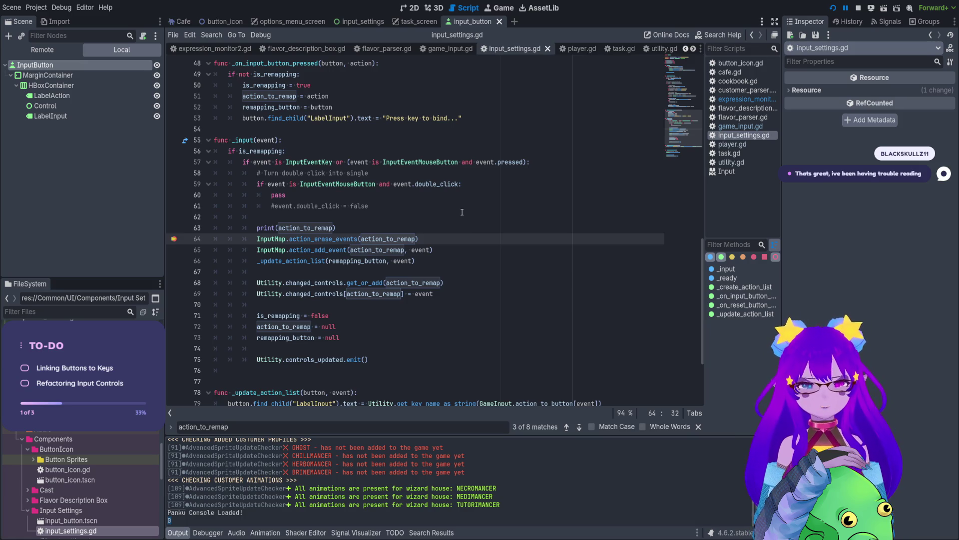
Read the action_erase_events documentation, highlighting its description and action parameter.
left_click(319, 240, "ctrl")
left_click_drag(311, 98, 183, 94)
left_click_drag(282, 74, 302, 75)
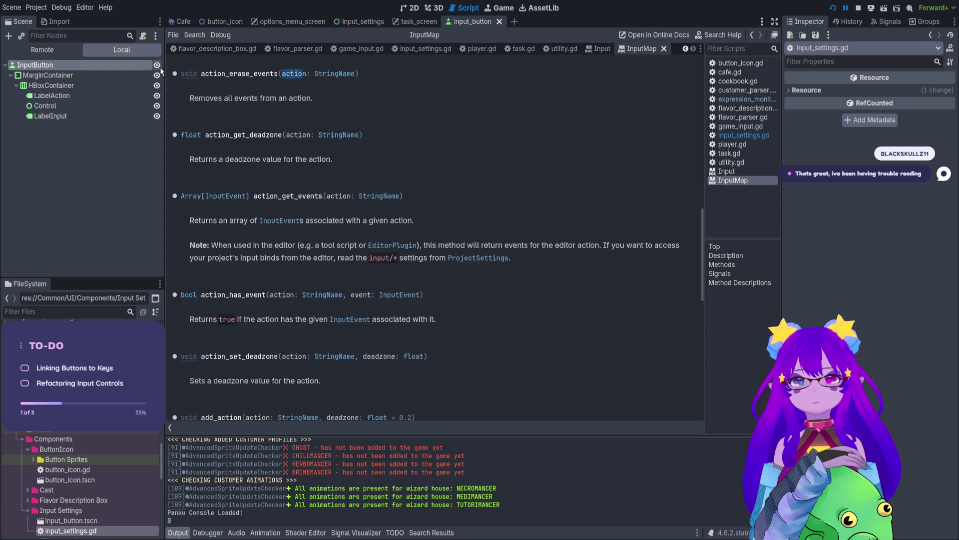
Close the Input docs, utility.gd, task.gd and player.gd tabs, leaving input_settings.gd.
left_click(609, 49)
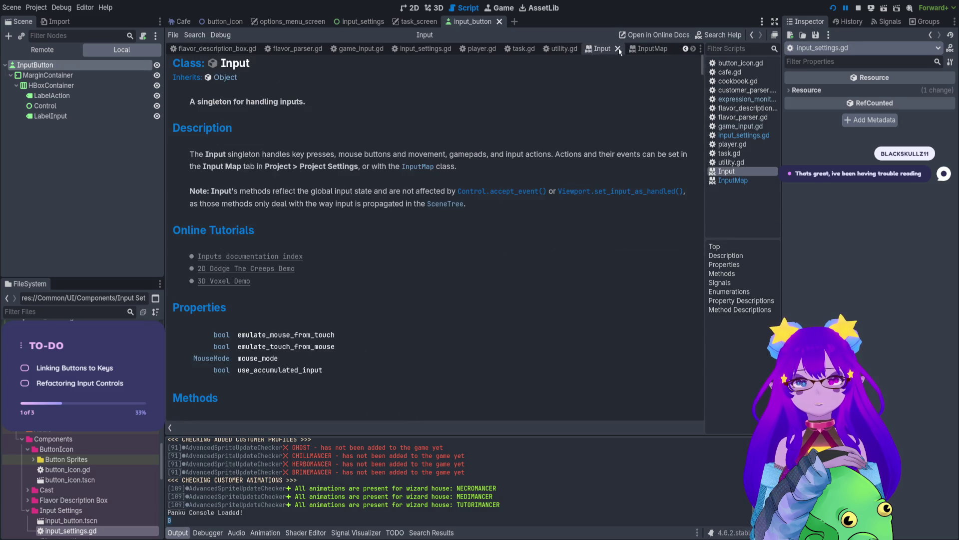
left_click(618, 48)
left_click(580, 49)
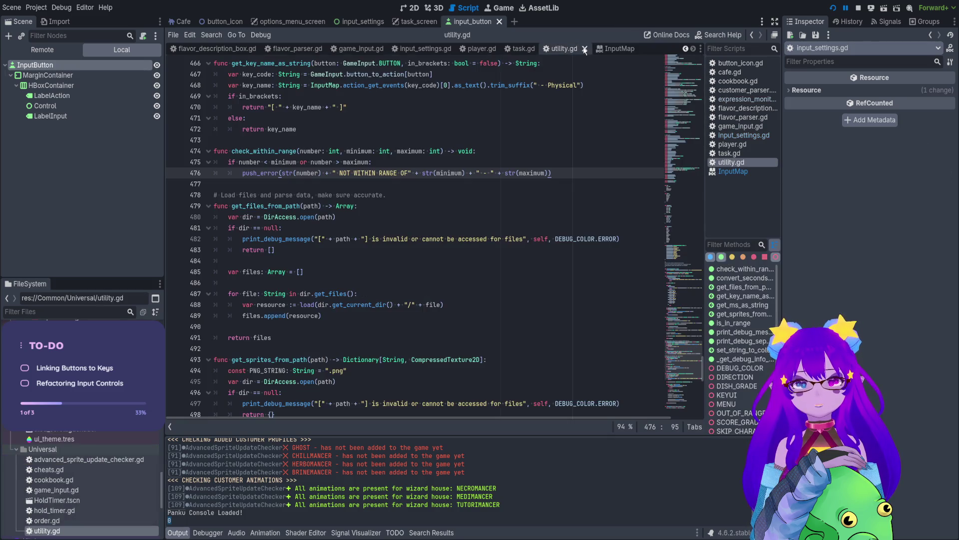
left_click(584, 48)
left_click(531, 49)
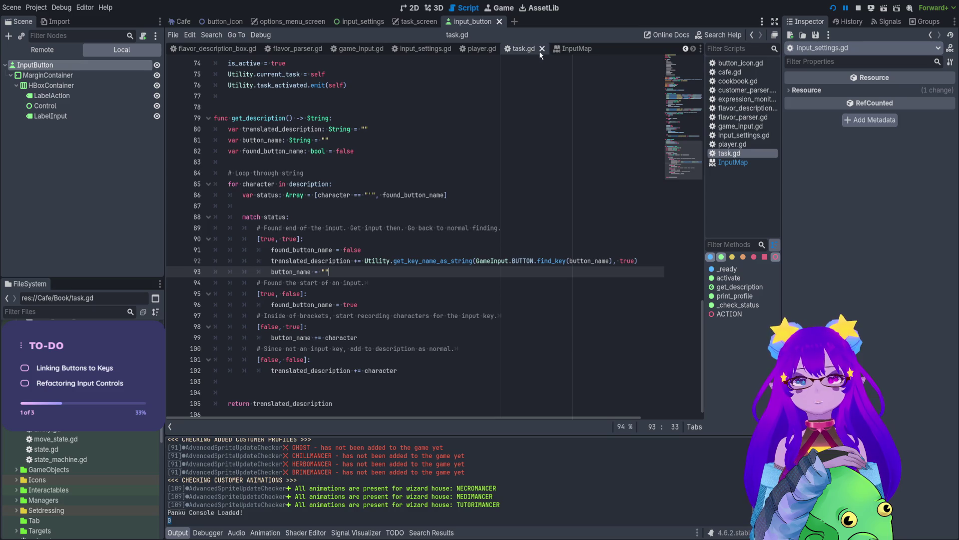
left_click(542, 49)
left_click(575, 49)
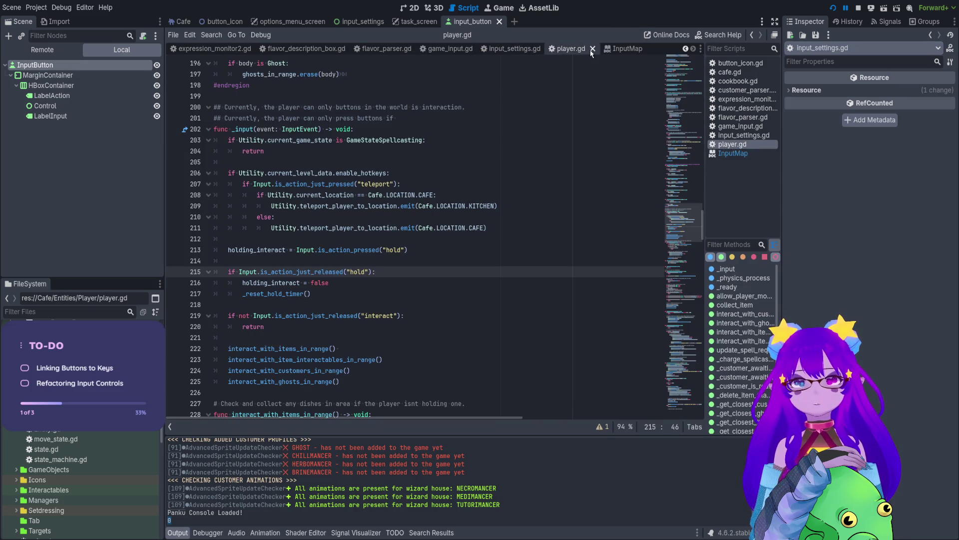
left_click(593, 49)
left_click(572, 48)
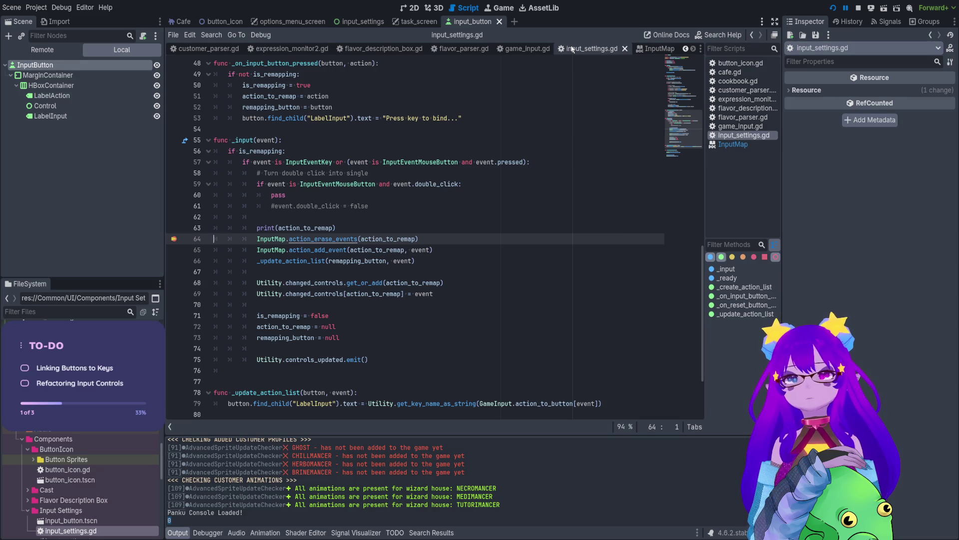
Inspect action_to_remap, the _on_input_button_pressed handler, and its connect call on line 45.
scroll(300, 225, "up", 4)
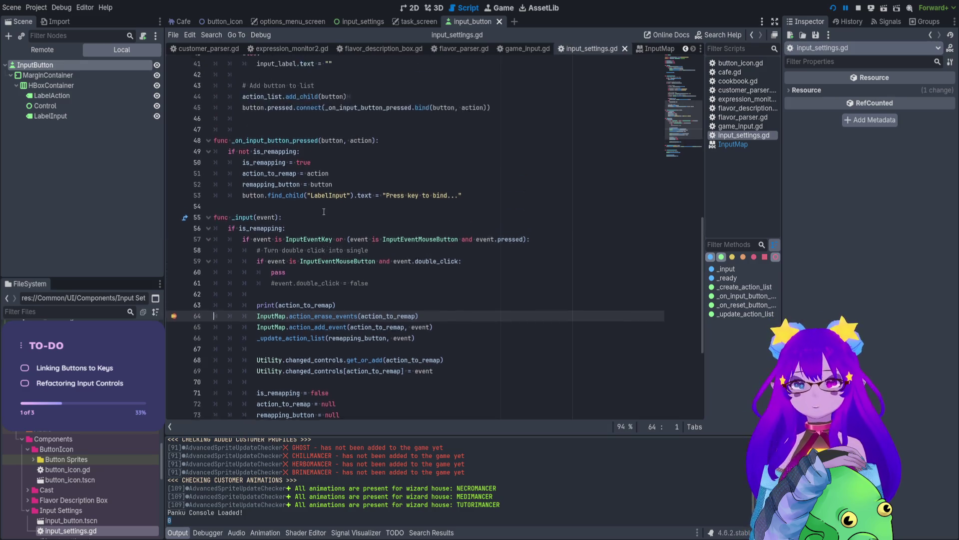
double_click(269, 227)
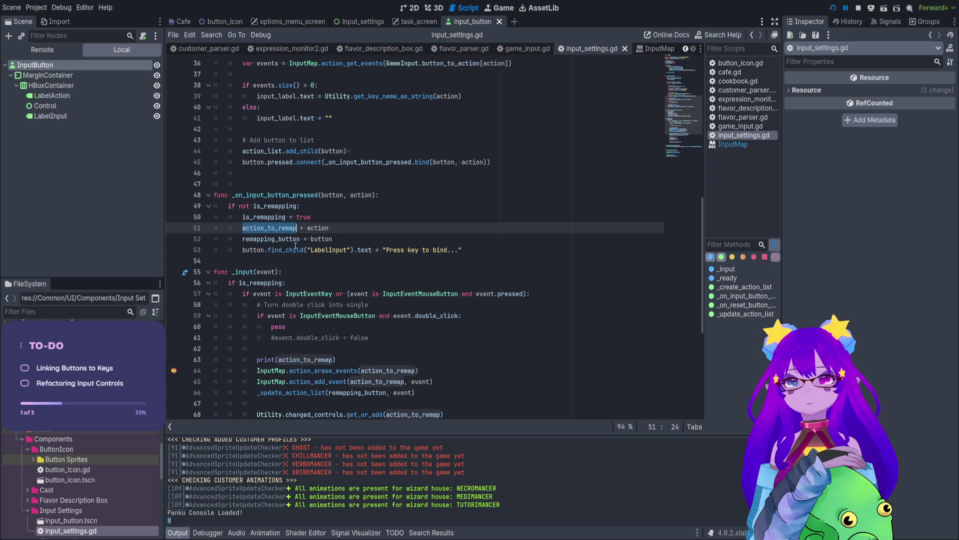
scroll(294, 248, "up", 10)
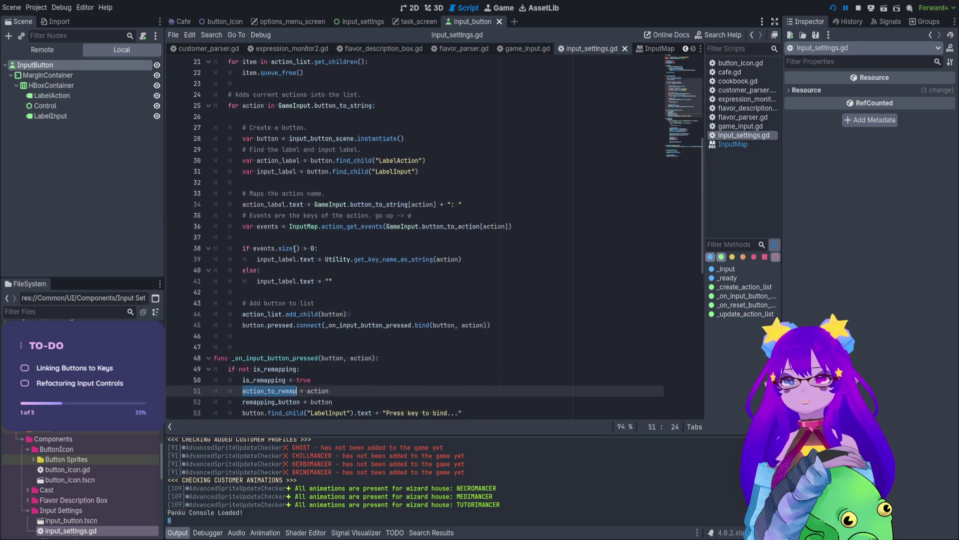
scroll(295, 248, "down", 6)
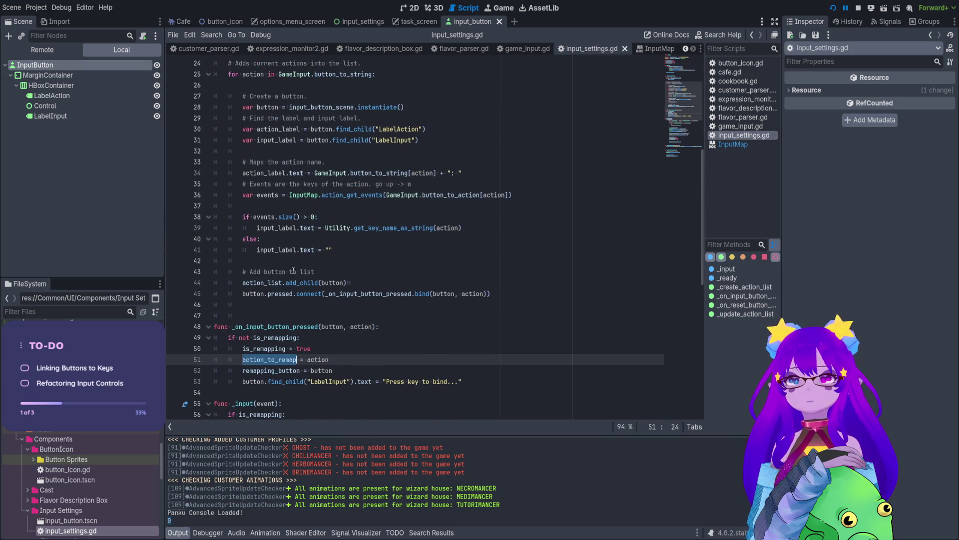
left_click(310, 364)
double_click(300, 327)
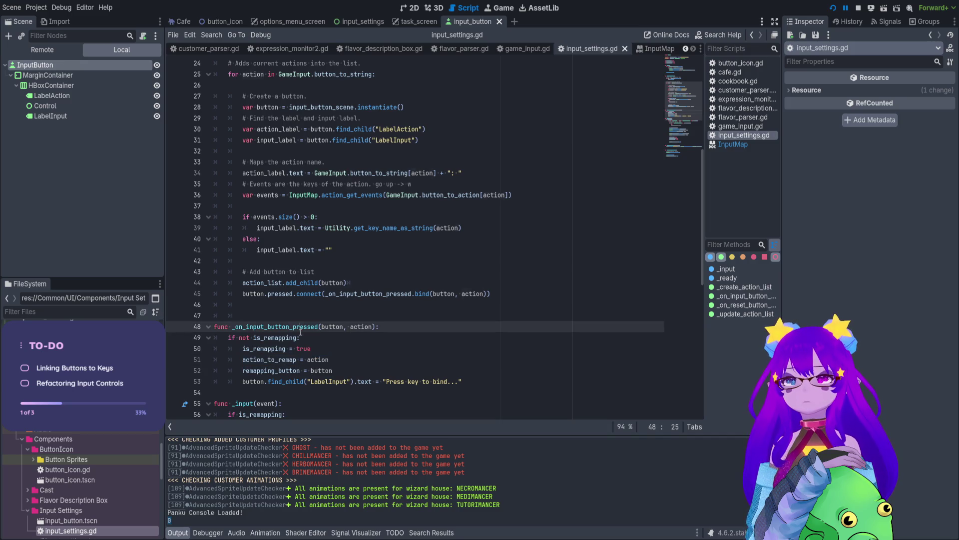
left_click(410, 294)
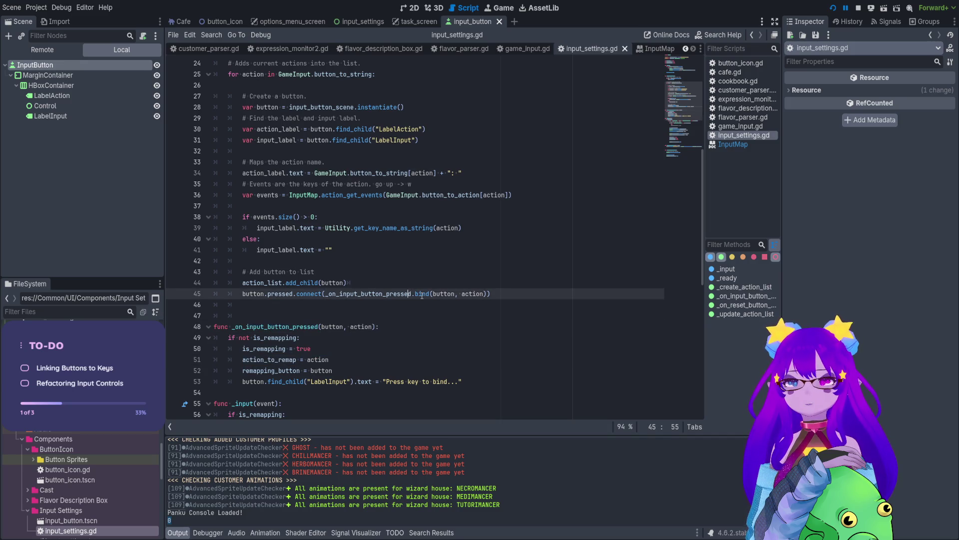
Add a print(action) line as new line 53 in _on_input_button_pressed.
left_click(340, 369)
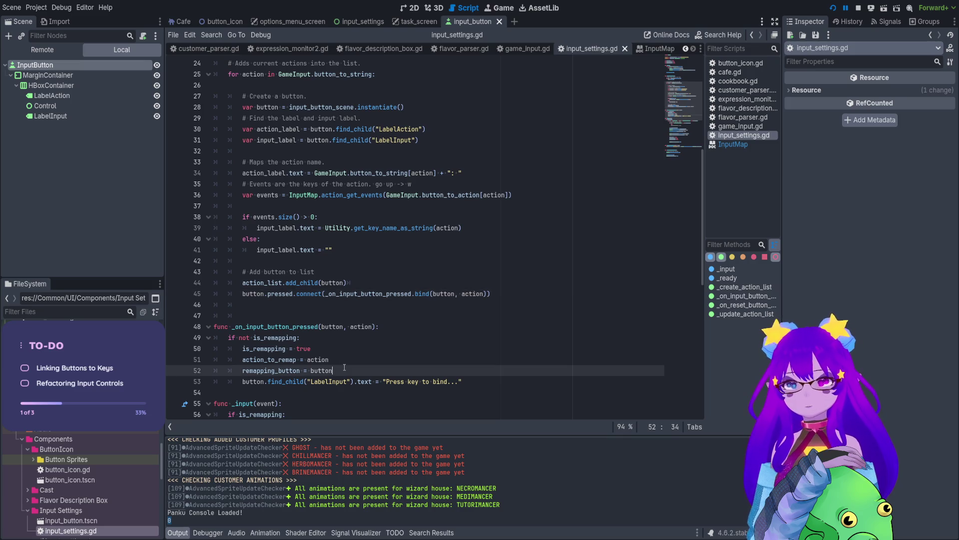
key("Return")
type("print(action")
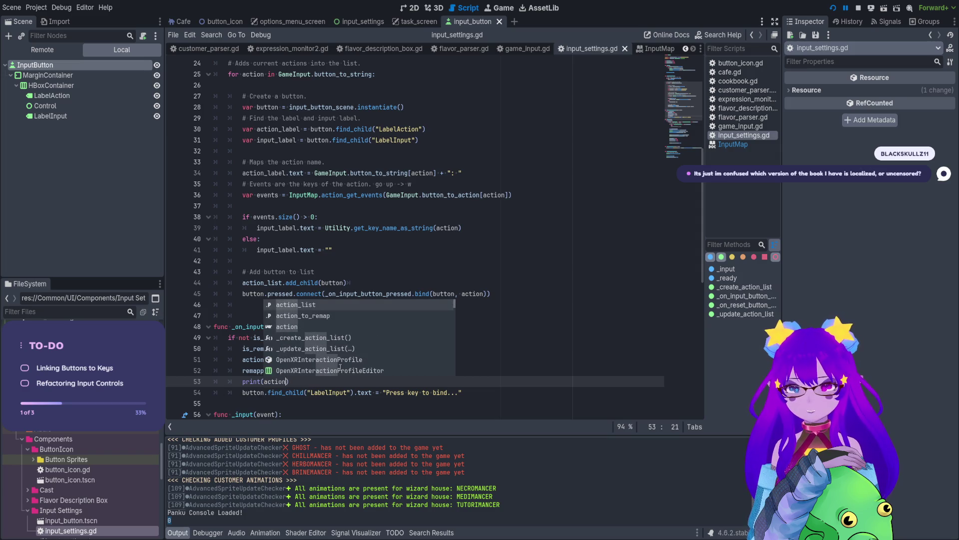
key("Escape")
Review the handler code on lines 46–58 and run the project.
scroll(402, 318, "down", 5)
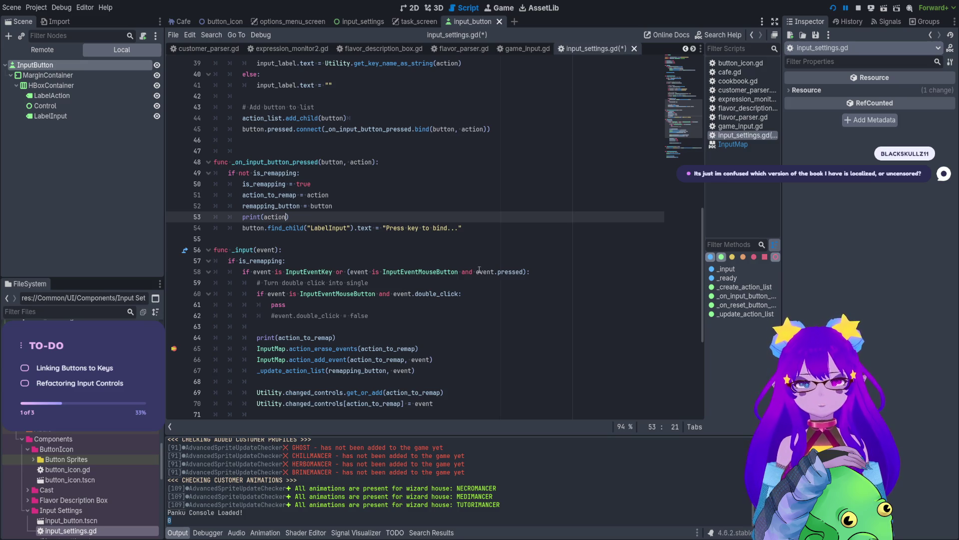
left_click_drag(215, 140, 472, 272)
left_click(458, 272)
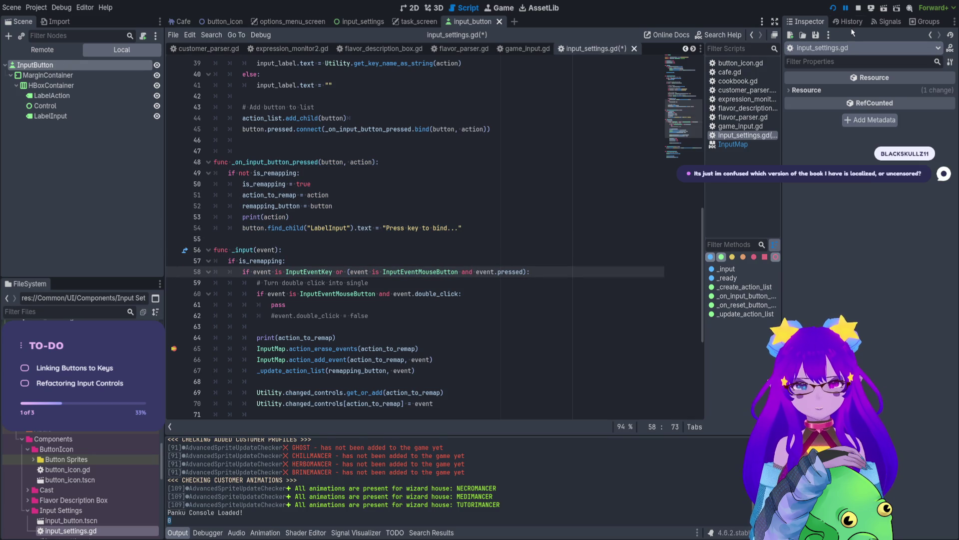
left_click(833, 7)
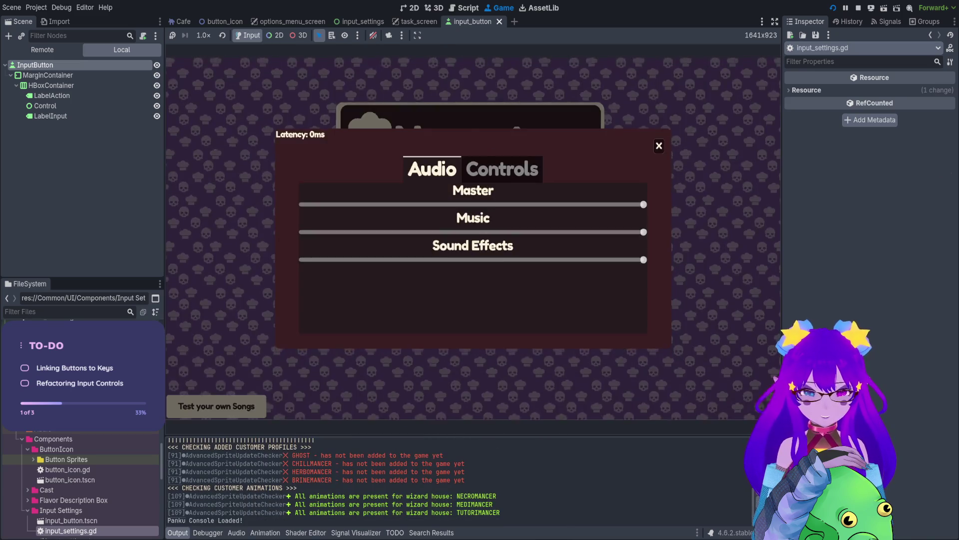
Rebind Move Up in the game to hit the line 65 breakpoint and check the console output.
left_click(472, 190)
left_click(589, 147)
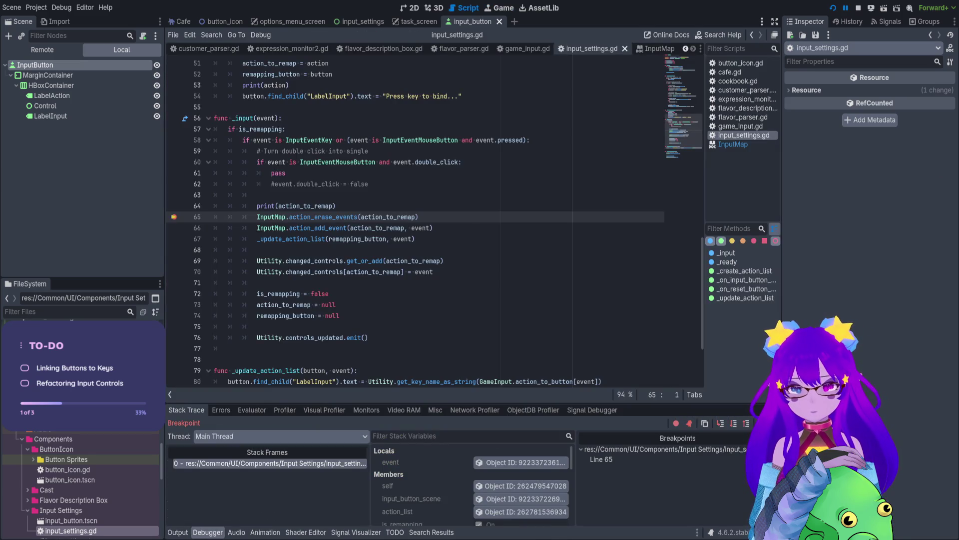
left_click(177, 533)
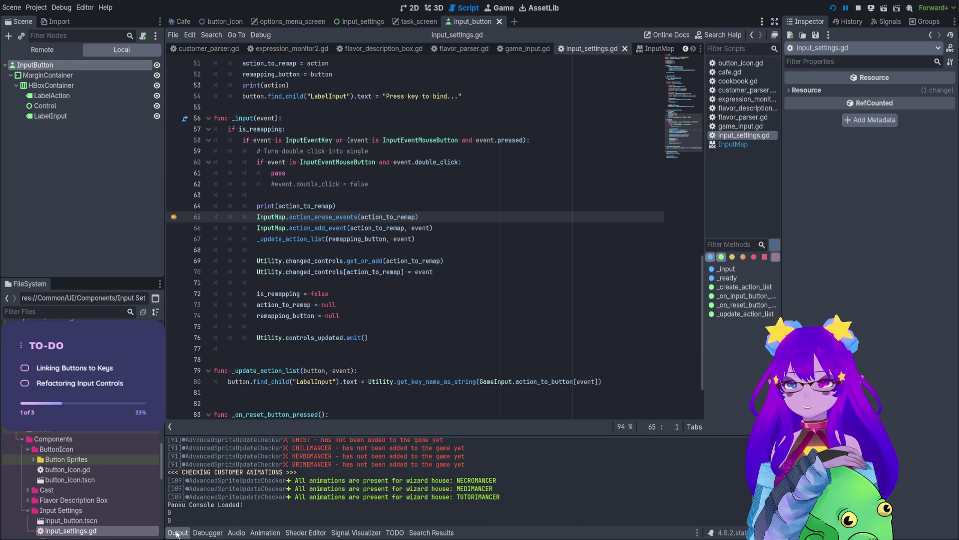
left_click_drag(178, 504, 177, 520)
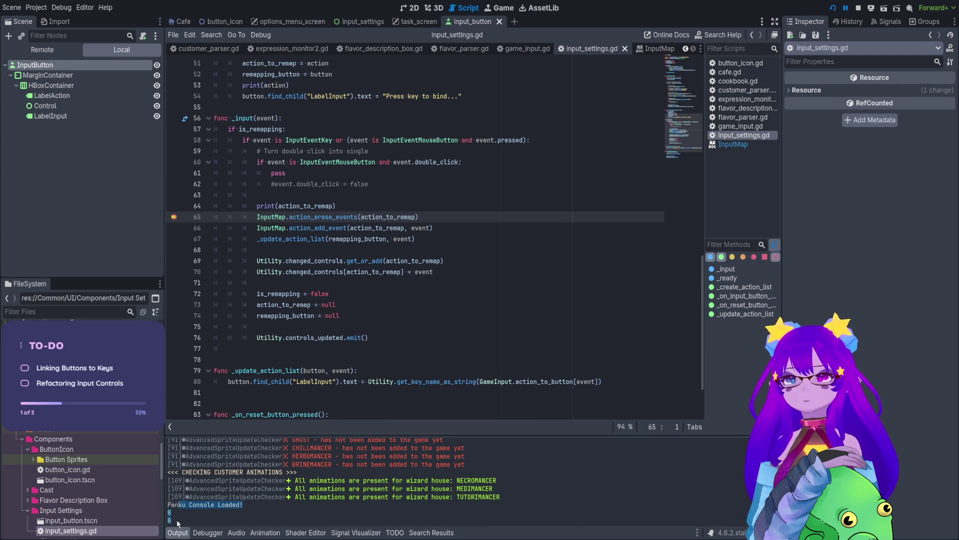
Review the _on_input_button_pressed code in input_settings.gd, then restart the game.
scroll(255, 391, "up", 4)
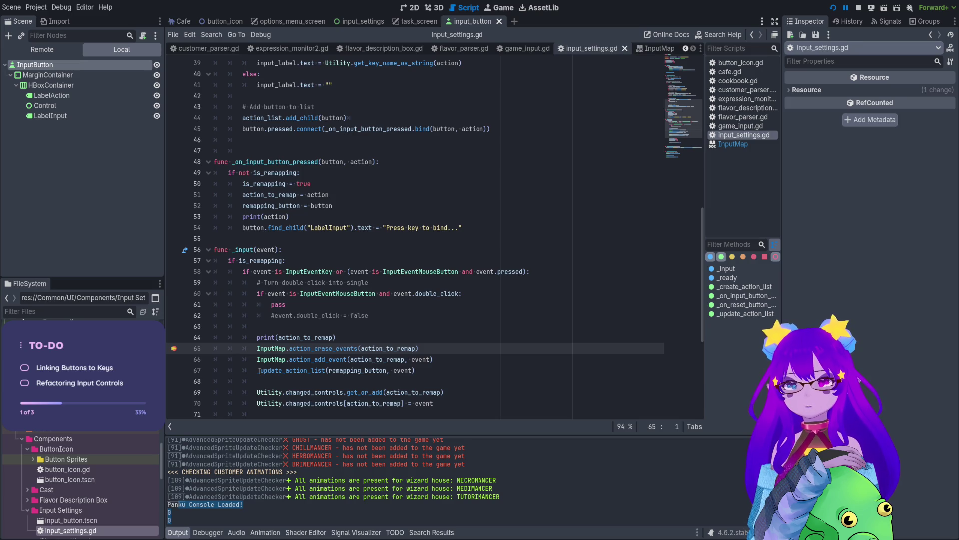
scroll(258, 370, "up", 1)
double_click(295, 194)
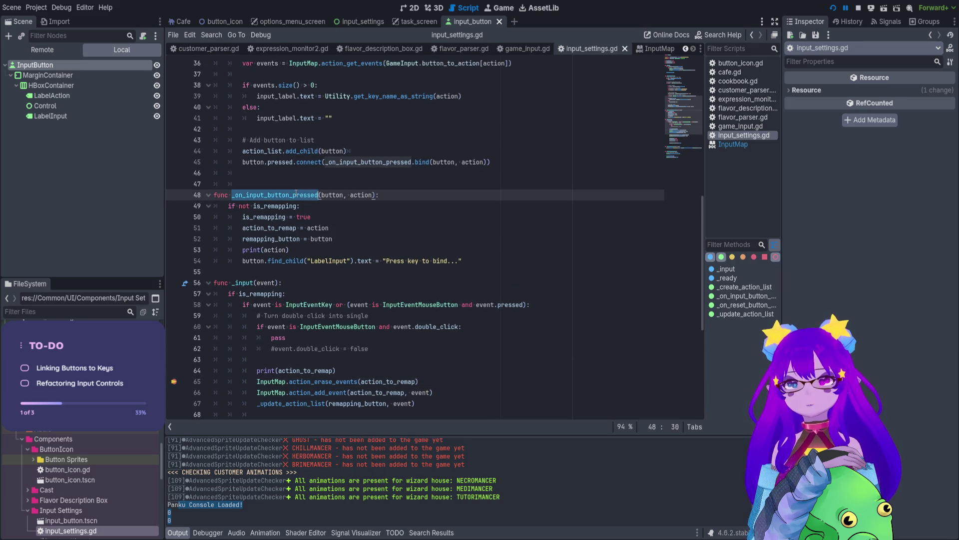
scroll(295, 199, "up", 2)
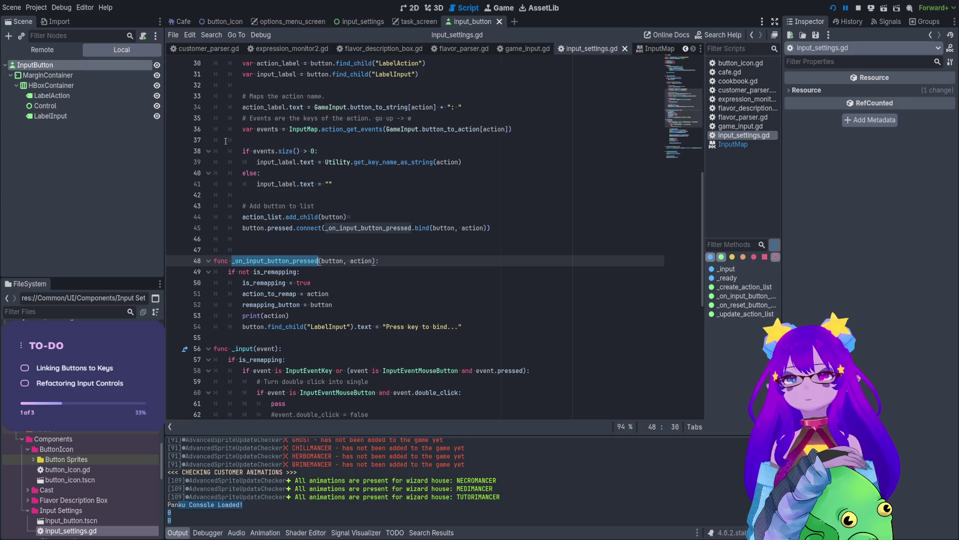
scroll(226, 141, "down", 2)
mouse_move(420, 403)
left_mouse_down()
mouse_move(259, 370)
mouse_move(215, 140)
left_mouse_up()
scroll(382, 213, "down", 1)
scroll(382, 214, "up", 6)
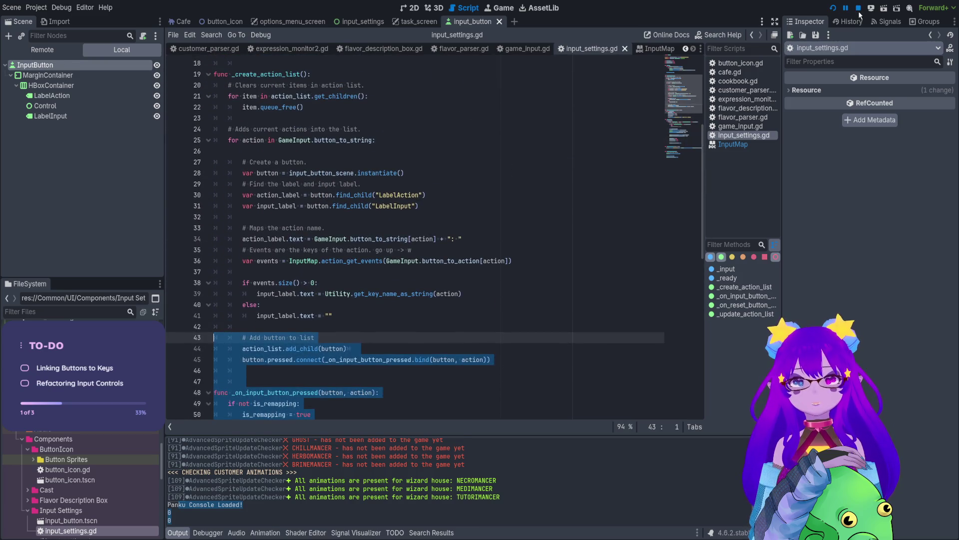
left_click(832, 8)
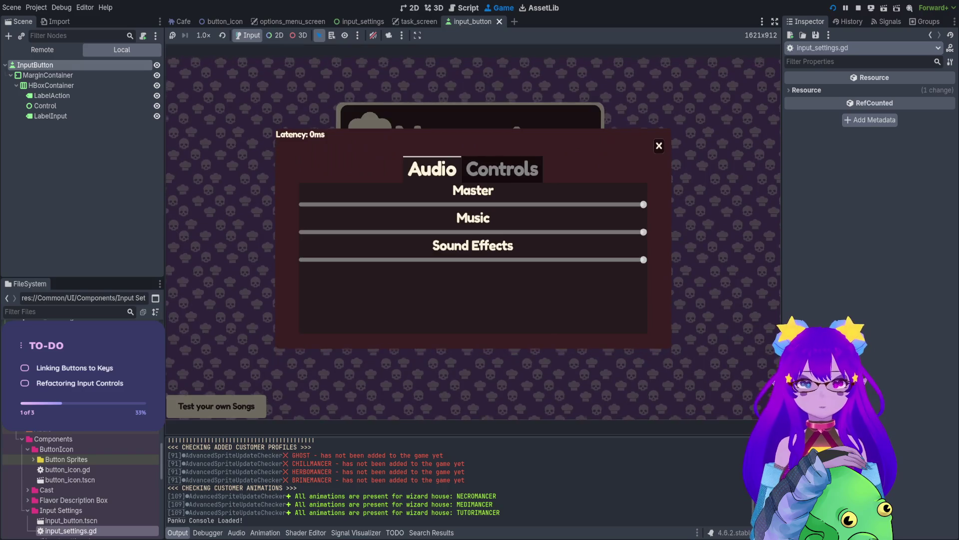
Browse the game's Controls key-binding list, then close the options dialog.
left_click(502, 169)
scroll(473, 257, "down", 5)
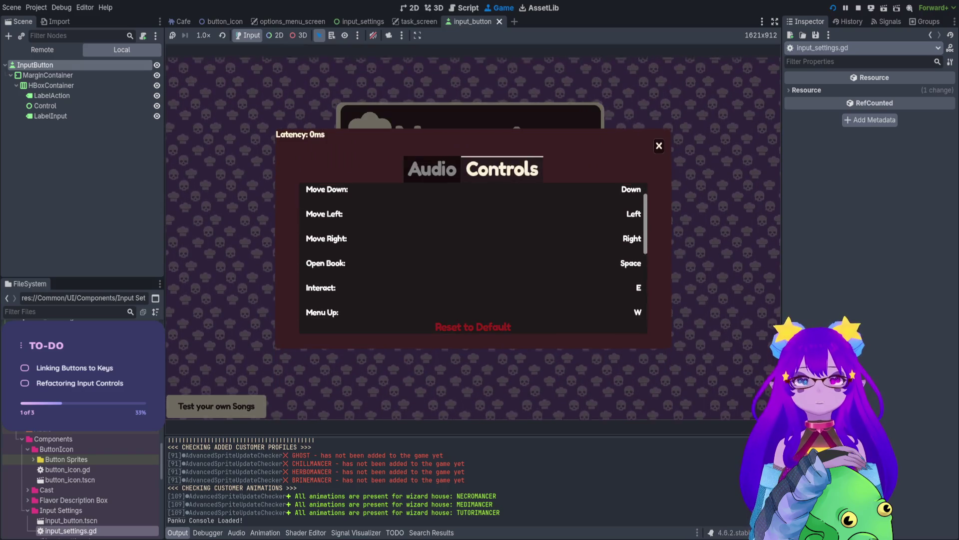
scroll(473, 257, "down", 2)
scroll(473, 257, "up", 6)
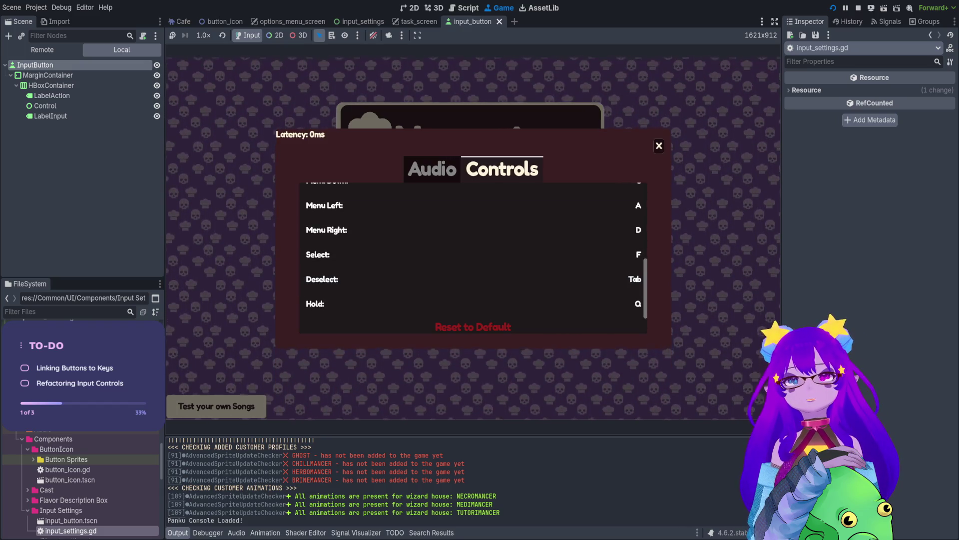
key("Escape")
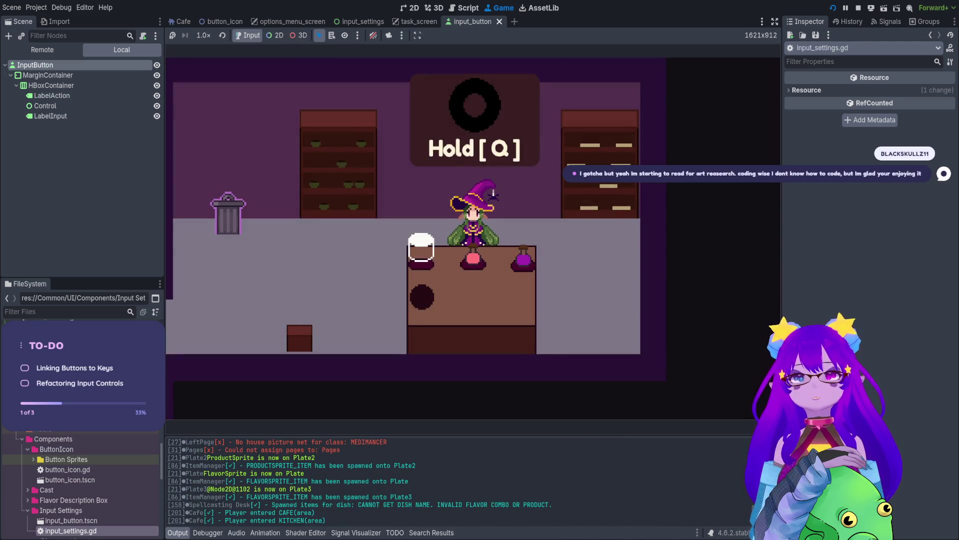
Test the q hold action in the running game, then stop the game.
key("q")
key("q")
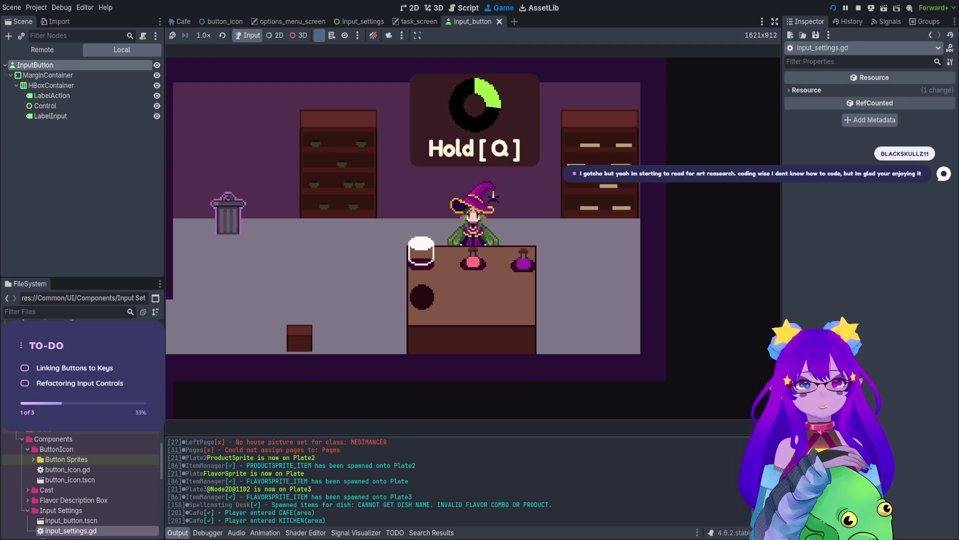
key("Escape")
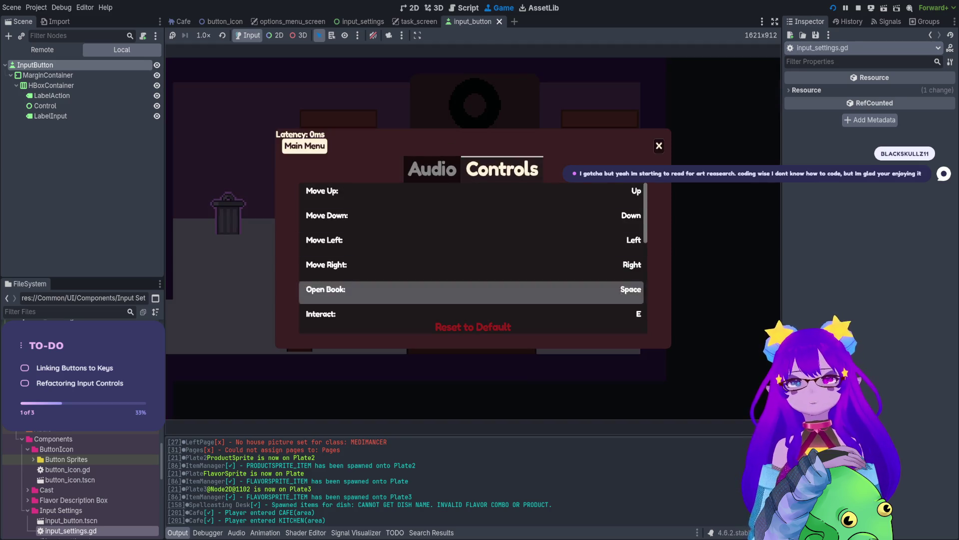
left_click(859, 8)
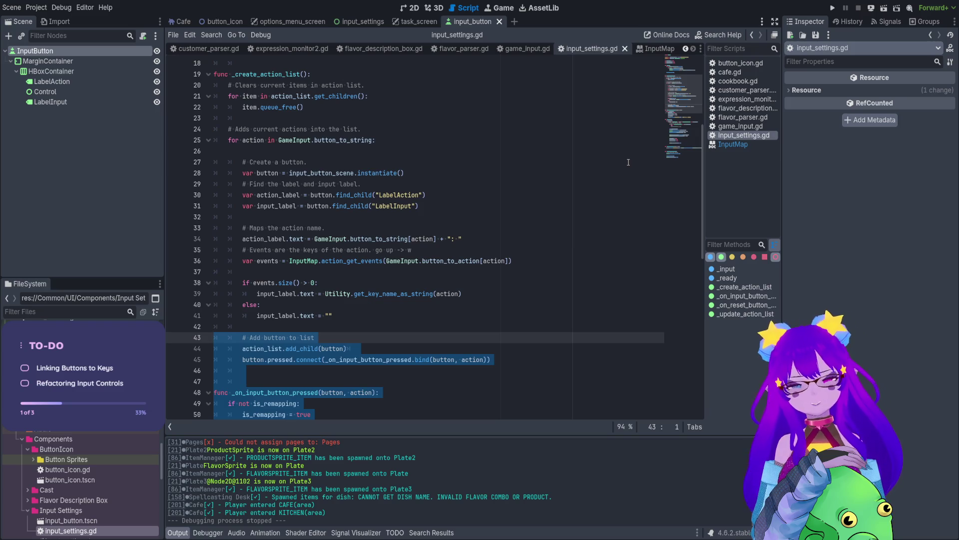
Inspect the signal connect and bind call to see where action is passed.
scroll(346, 294, "down", 1)
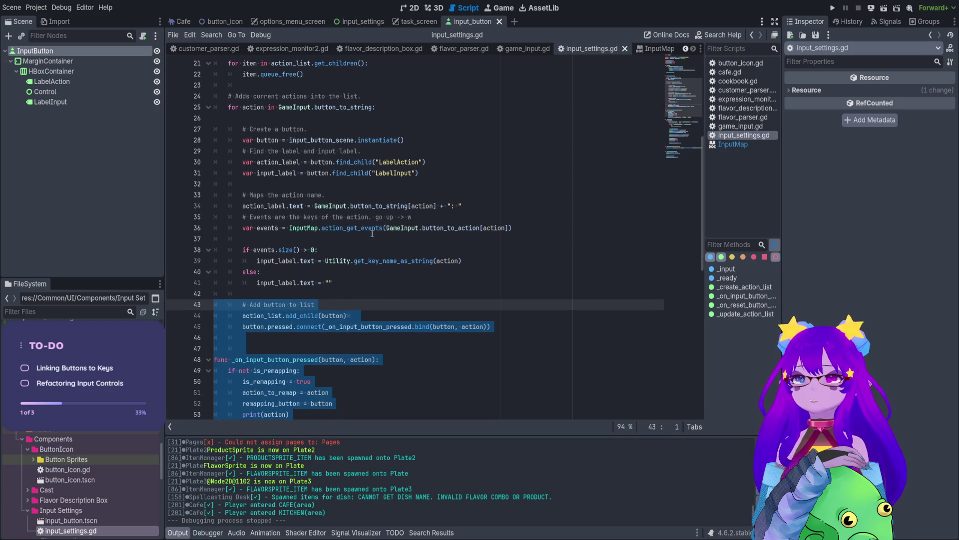
left_click(345, 293)
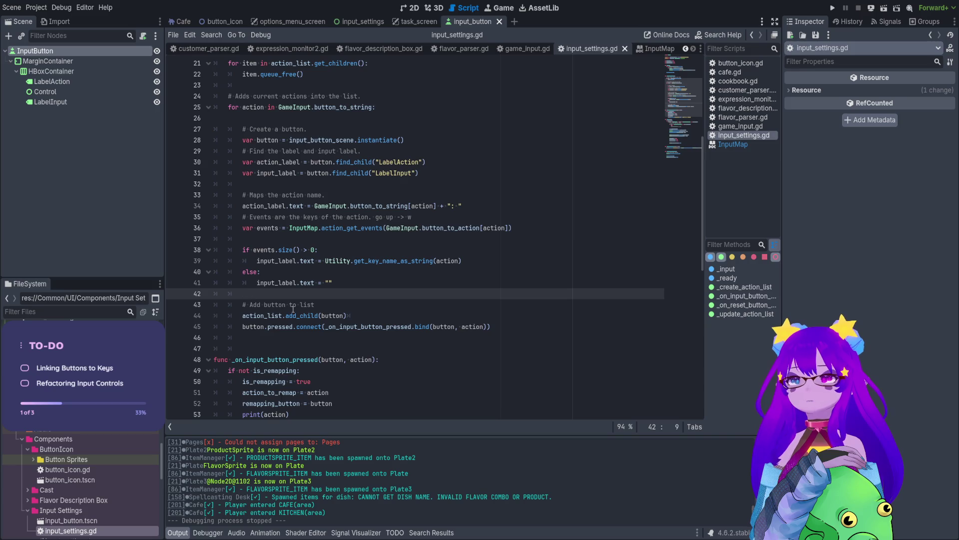
scroll(293, 308, "down", 2)
left_click(303, 261)
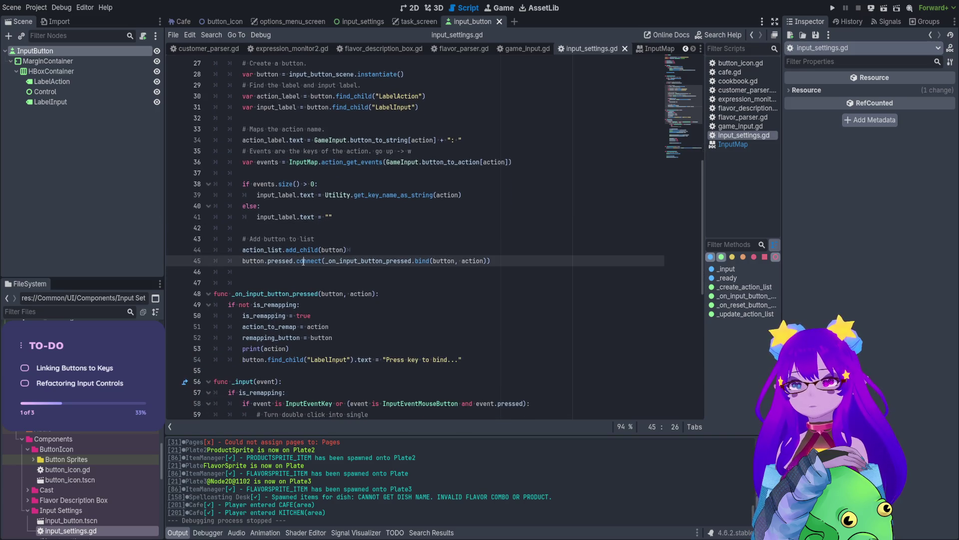
left_click(365, 260)
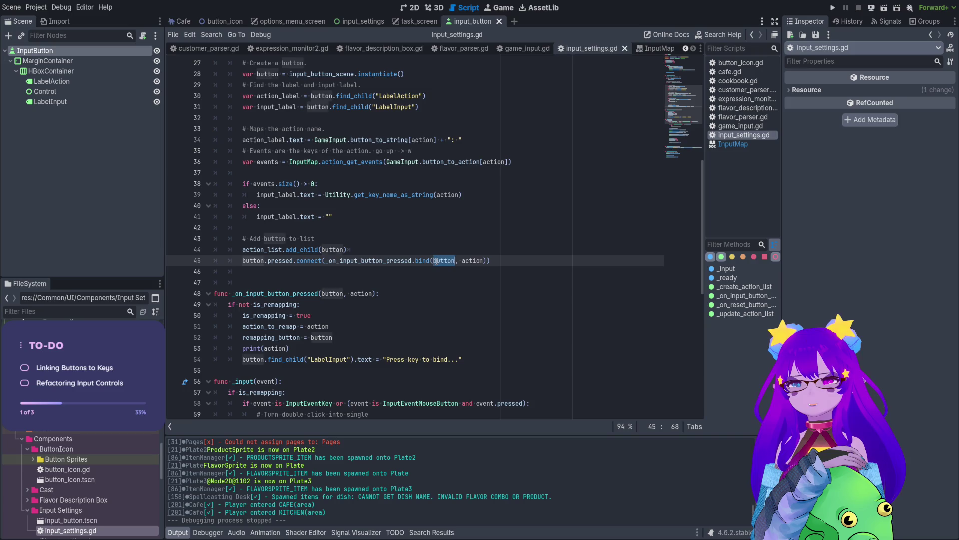
double_click(470, 259)
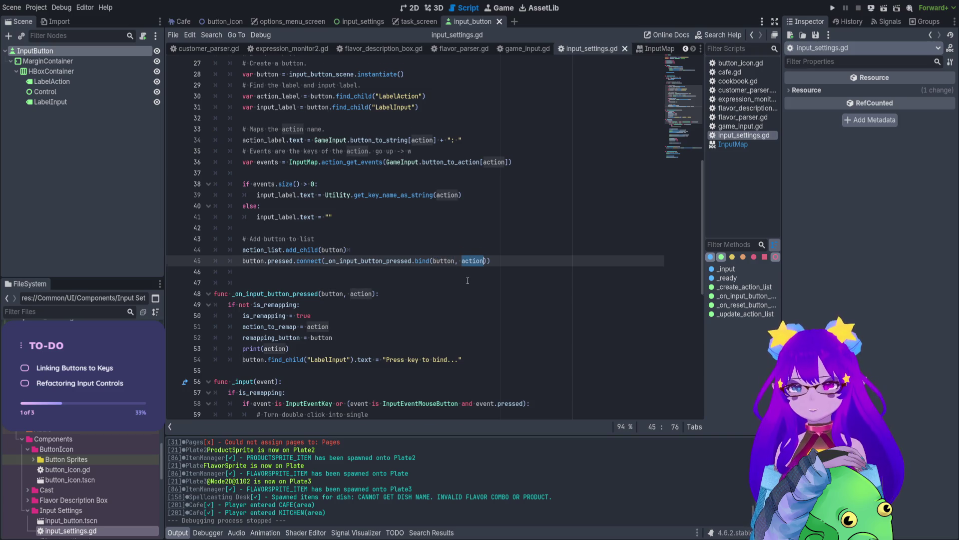
Add print(button) and print(action) lines under 'if not is_remapping:'.
scroll(468, 280, "down", 1)
left_click(449, 264)
left_click(441, 273)
key("Return")
key("Return")
left_click(431, 281)
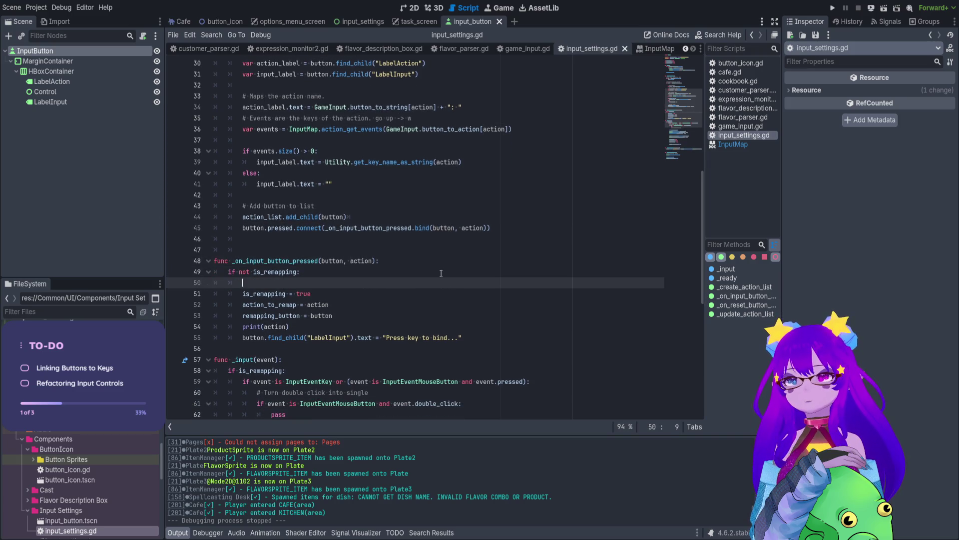
type("prin")
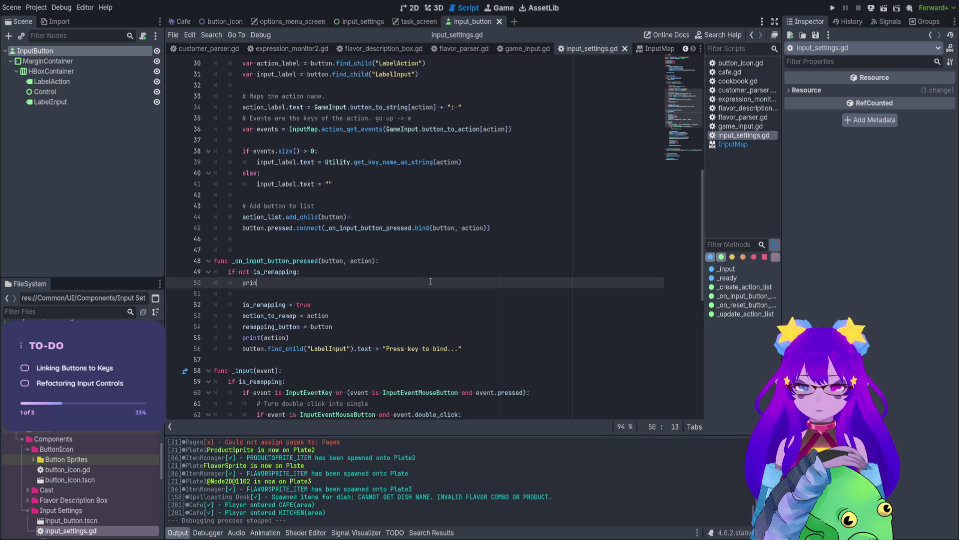
type("t(button)")
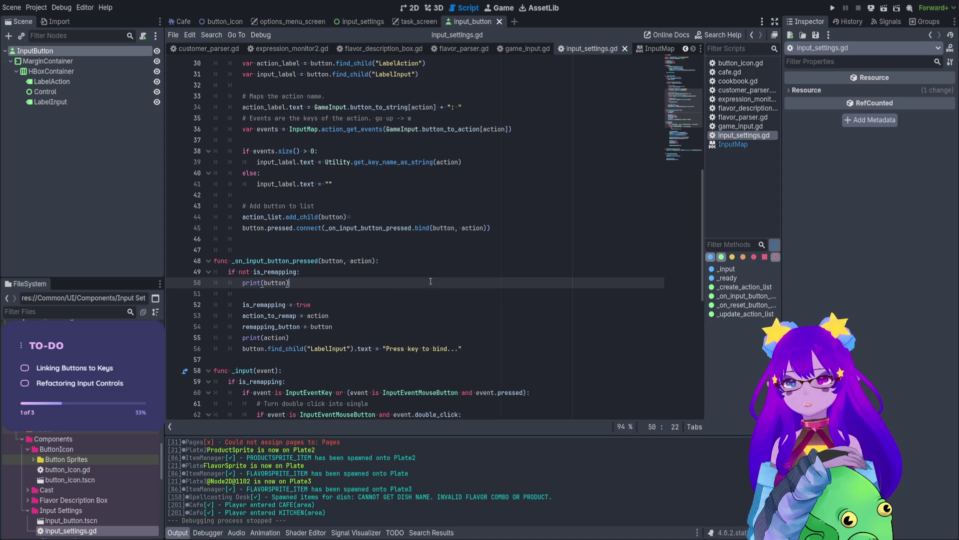
key("ctrl+shift+d")
double_click(270, 295)
type("a")
type("ct")
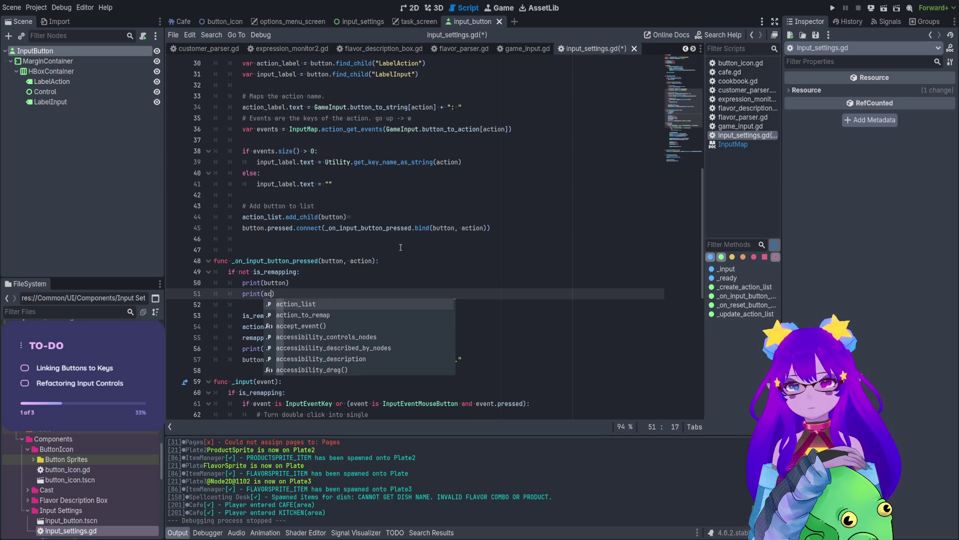
type("ion")
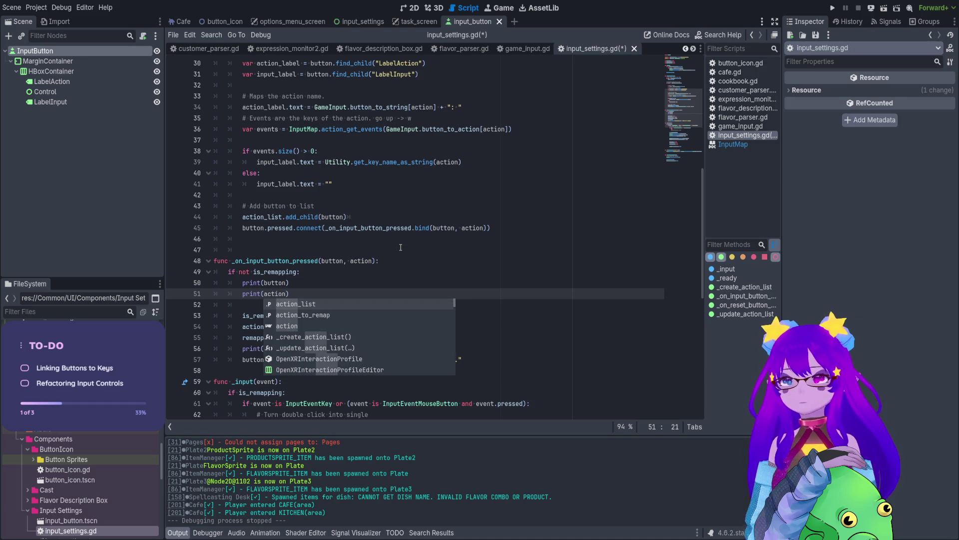
left_click(400, 247)
Delete the old print(action) line and relaunch the game.
left_click(304, 347)
key("shift+Home")
key("BackSpace")
key("BackSpace")
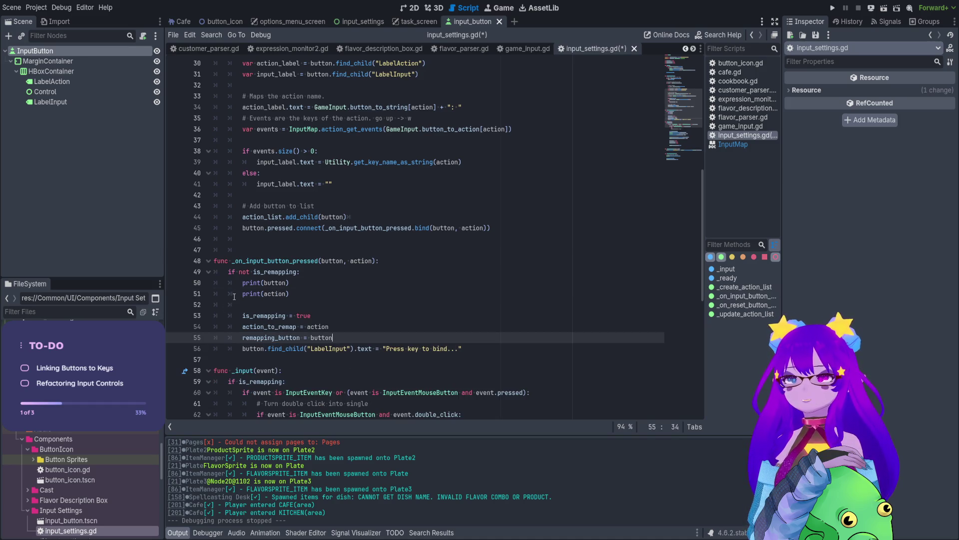
left_click(832, 7)
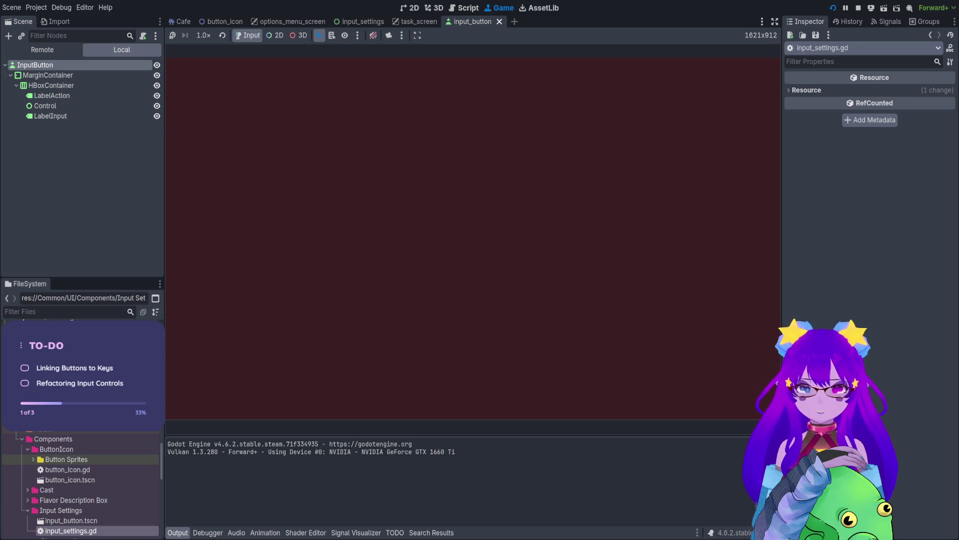
Rebind Move Down from Options > Controls to hit the line 53 breakpoint and view the printed button.
key("Down")
key("Down")
key("Return")
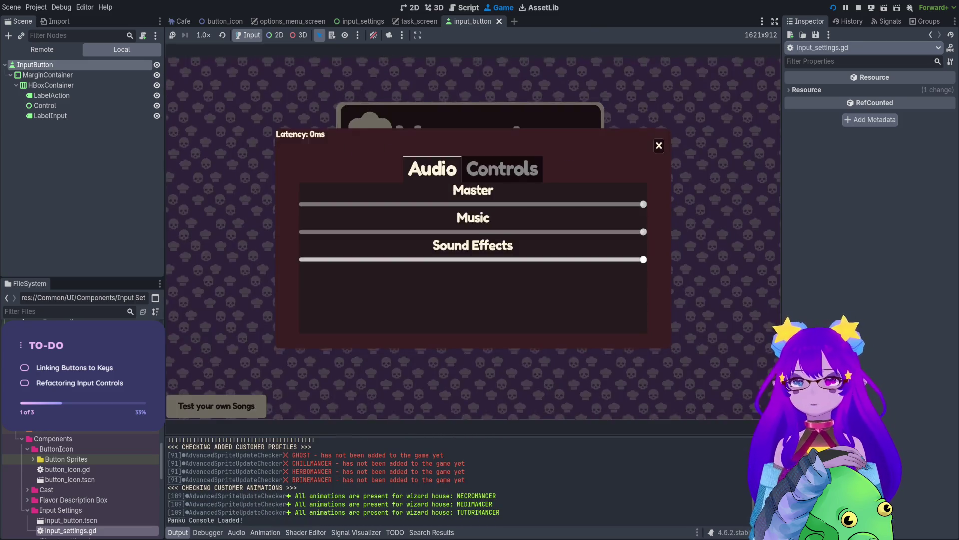
left_click(502, 168)
left_click(613, 211)
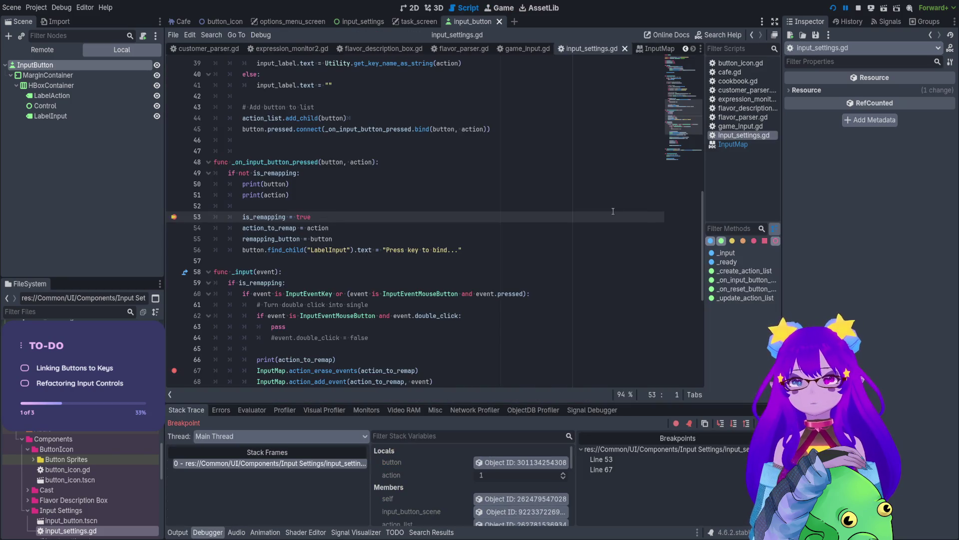
left_click(177, 533)
left_click_drag(200, 513, 216, 513)
left_click(170, 520)
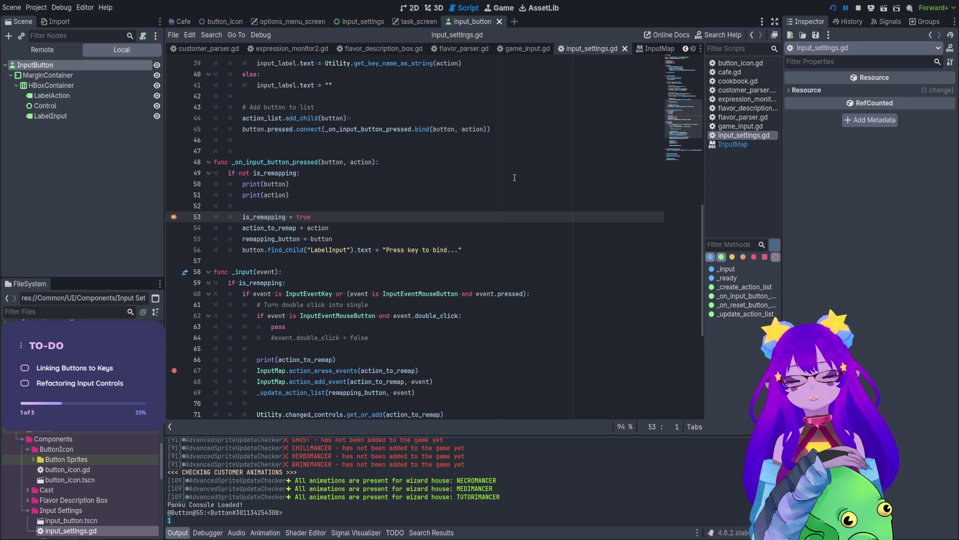
Review the _input function and remove the breakpoint on line 67.
scroll(399, 209, "down", 2)
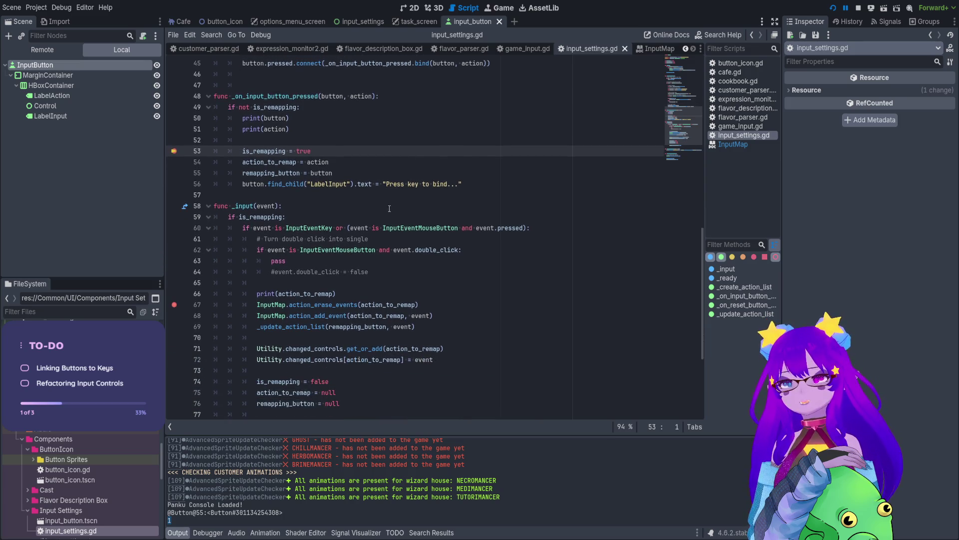
mouse_move(356, 393)
left_mouse_down()
mouse_move(350, 370)
mouse_move(214, 195)
left_mouse_up()
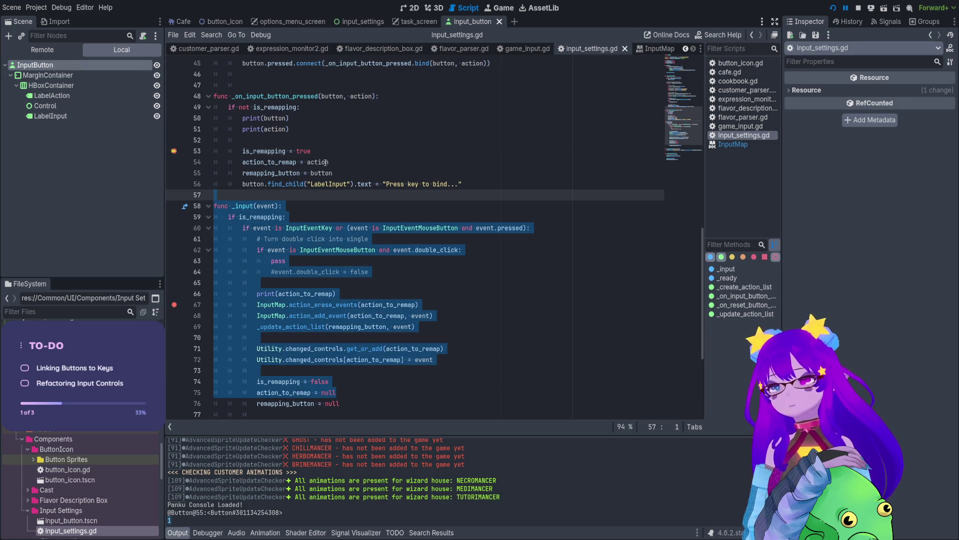
left_click(325, 162)
left_click(174, 304)
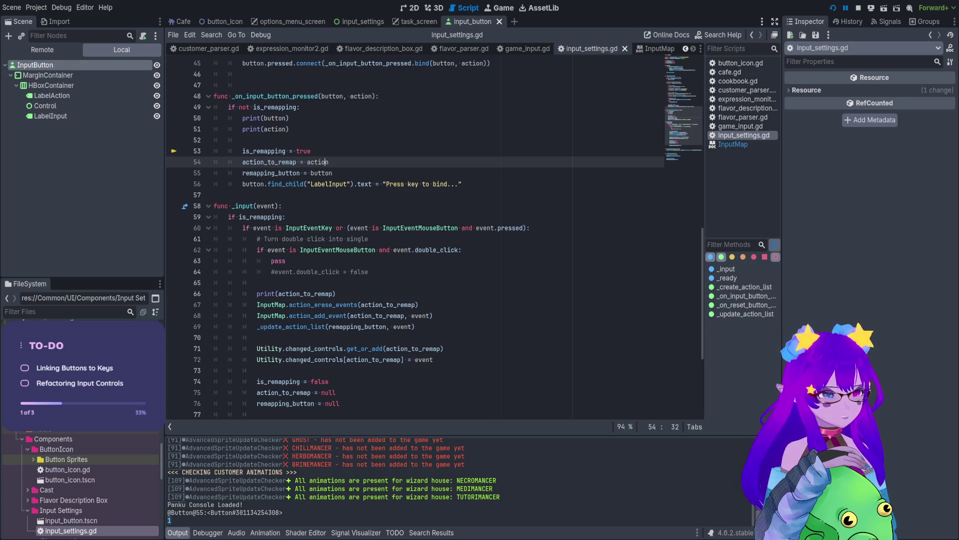